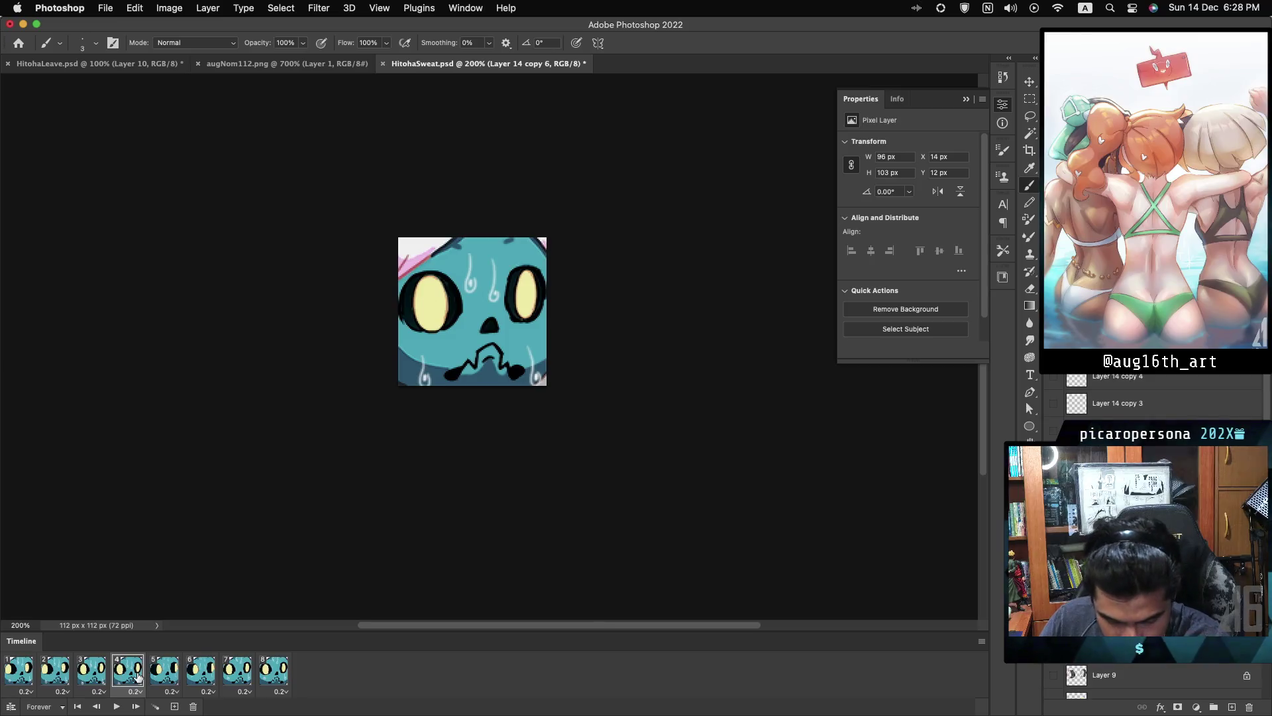
- Move frame 4's sweat drops down, commit the transform and return to the Brush
{"action": "key", "text": "Down"}
{"action": "key", "text": "Down"}
{"action": "key", "text": "Down"}
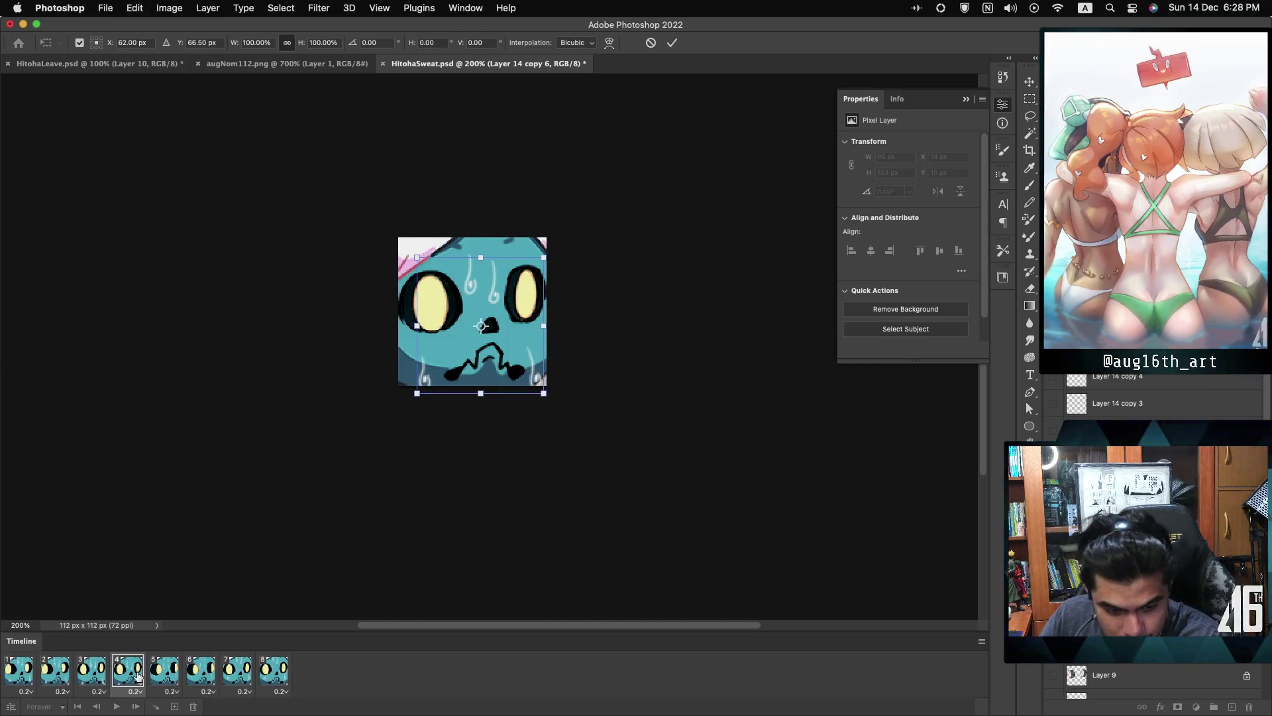
{"action": "key", "text": "Return"}
{"action": "key", "text": "b"}
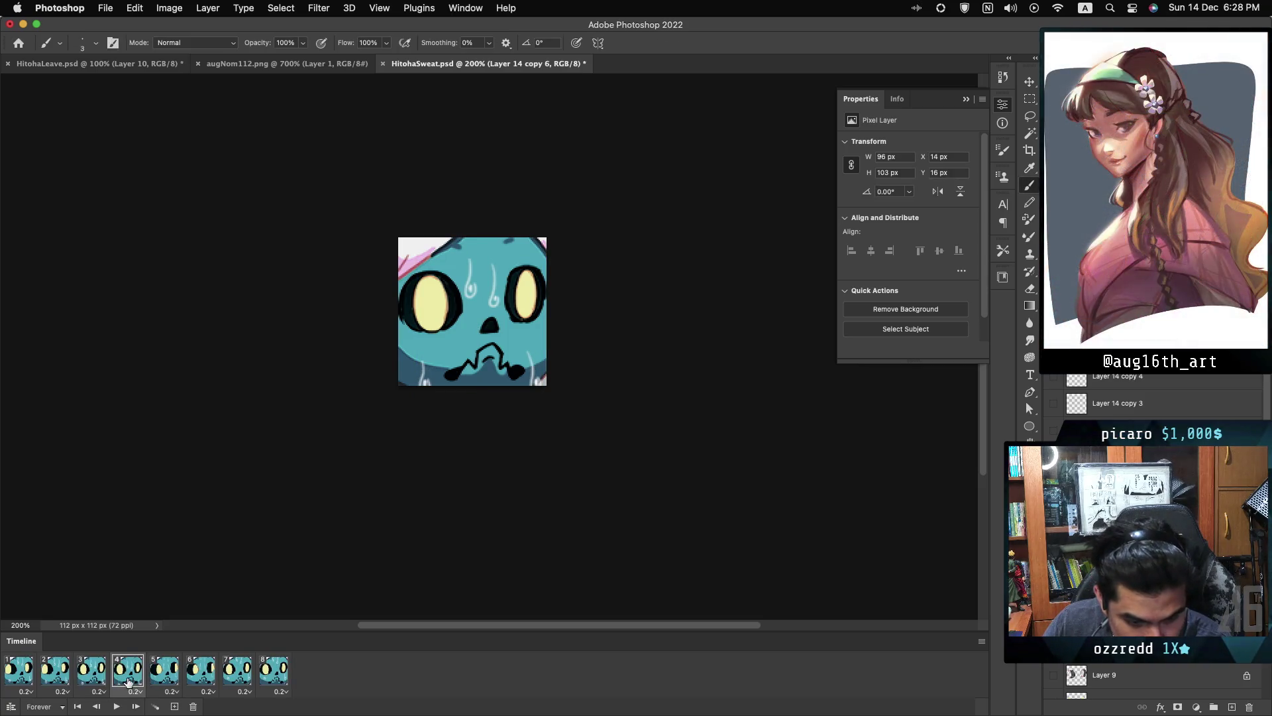
- Compare animation frames 5 and 6 in the timeline
{"action": "left_click", "coordinate": [159, 679]}
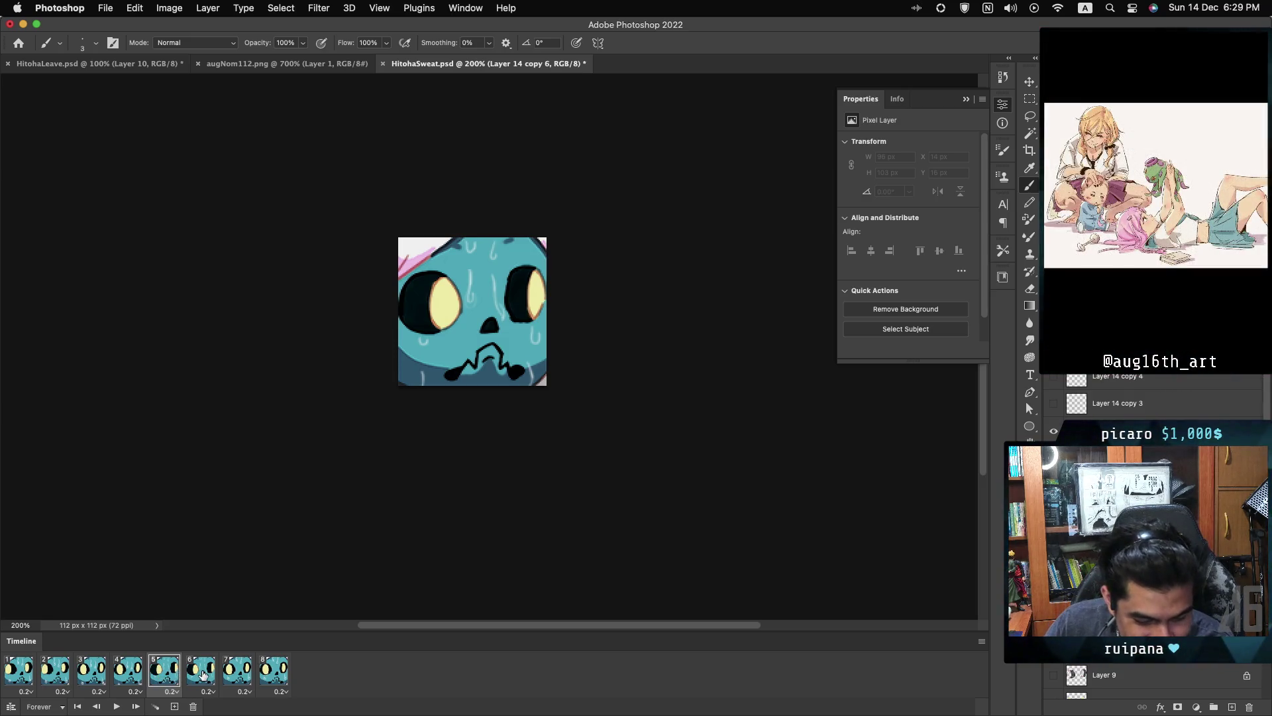
{"action": "left_click", "coordinate": [168, 676]}
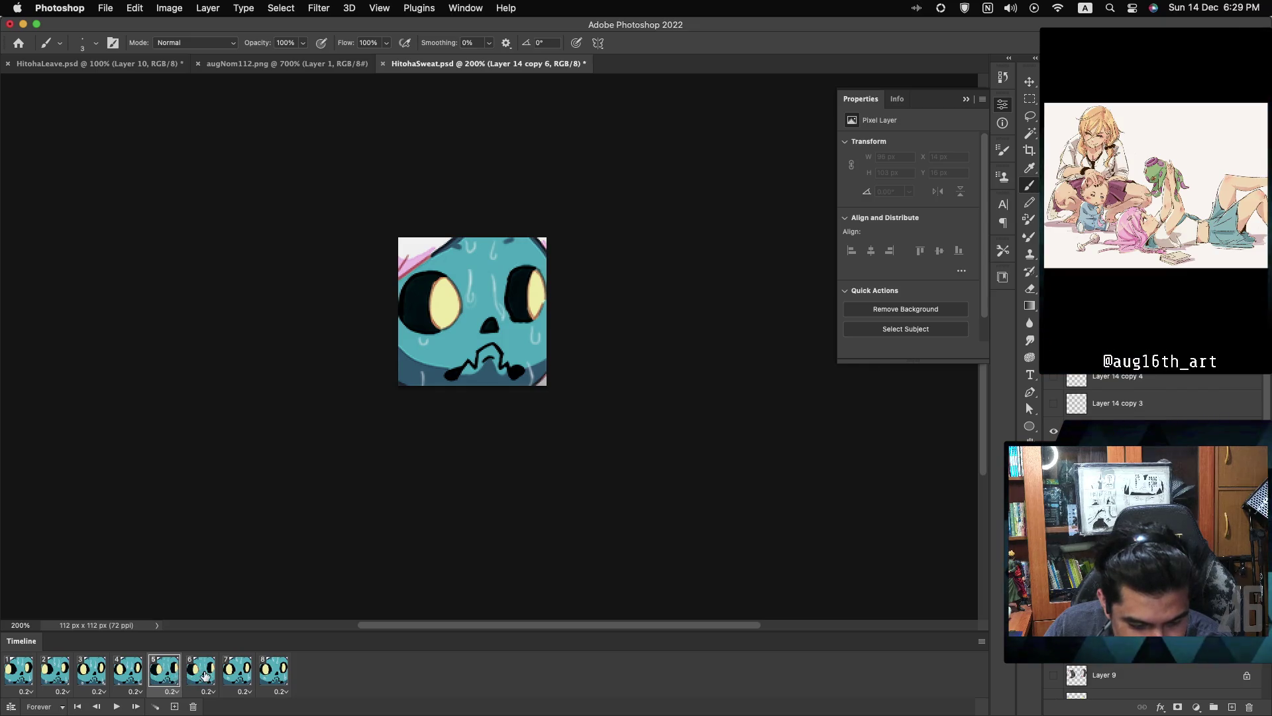
{"action": "left_click", "coordinate": [205, 675]}
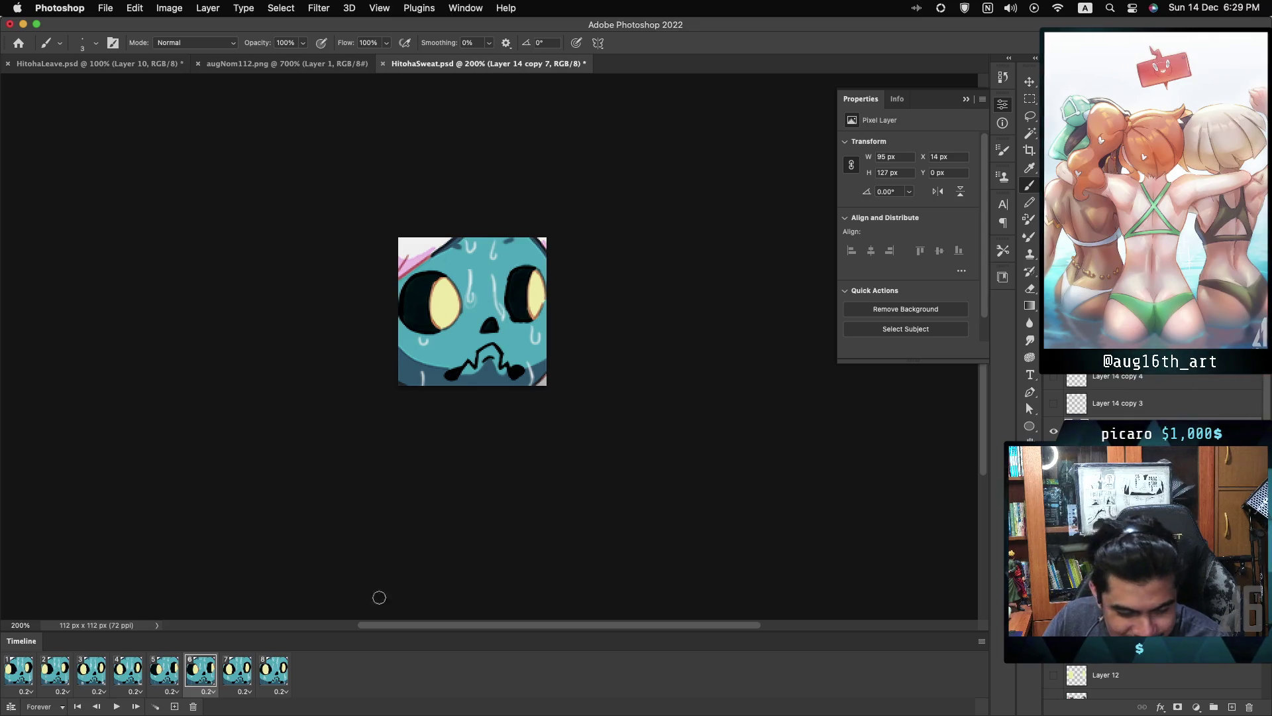
- From frame 1, go to frame 6 and zoom to 400% on its sweat drops
{"action": "key", "text": "Home"}
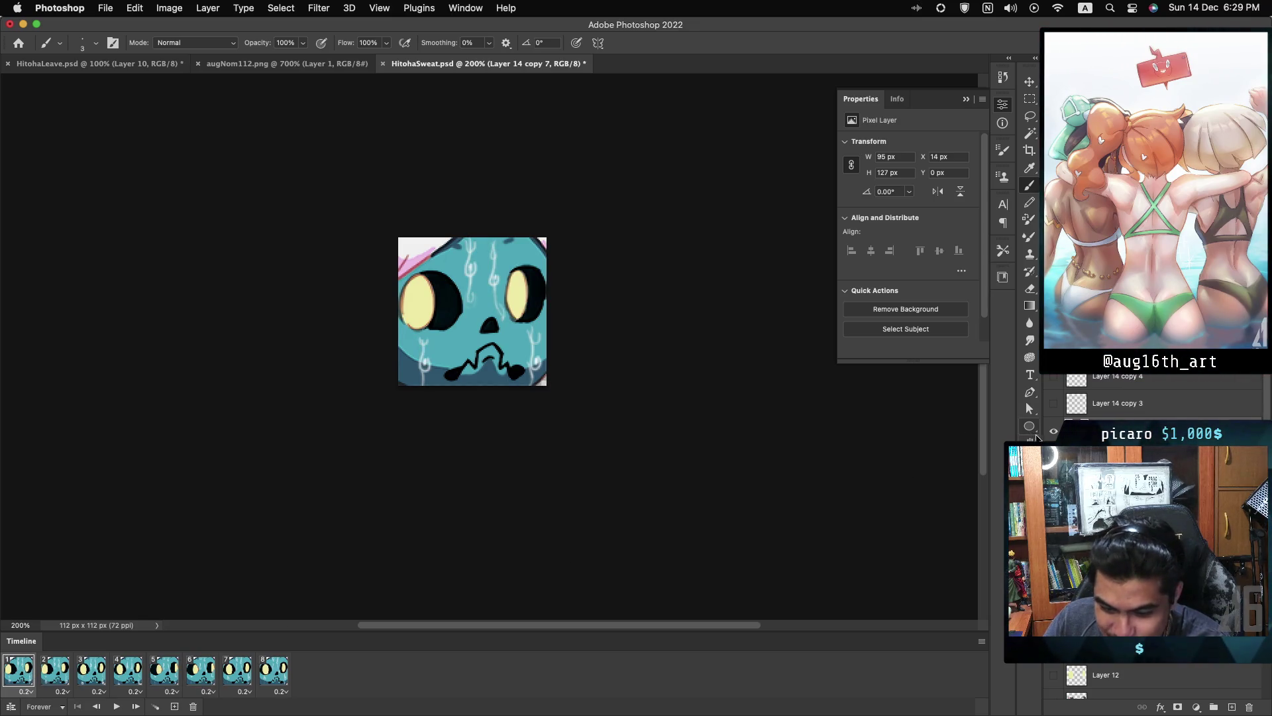
{"action": "left_click", "coordinate": [203, 672]}
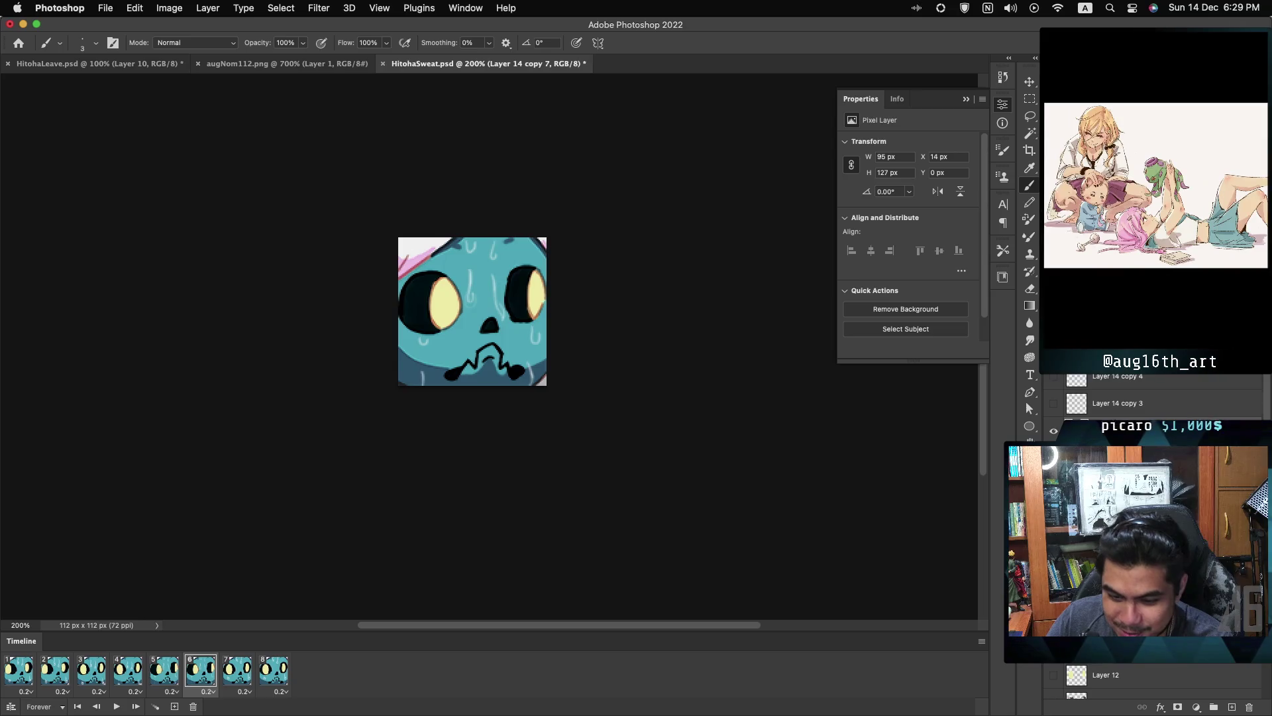
{"action": "key", "text": "super+equal"}
{"action": "key", "text": "super+equal"}
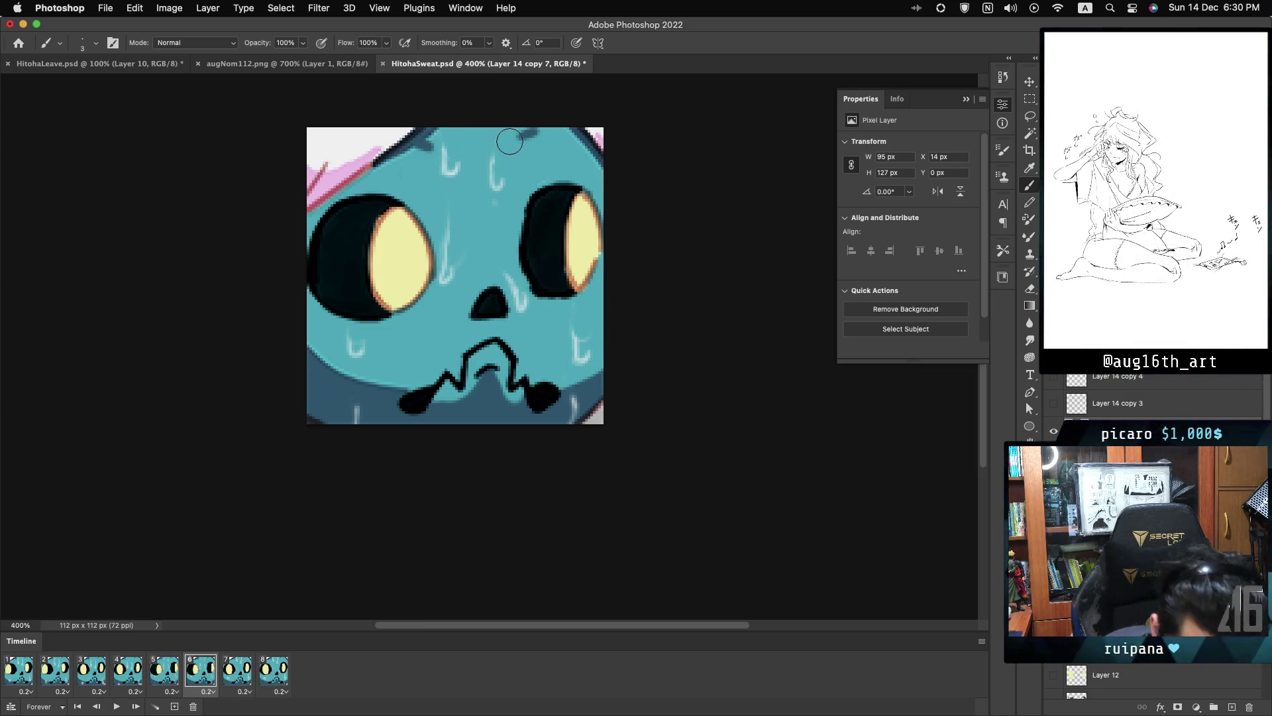
- Compare timeline frames 6 and 7, settling on frame 7
{"action": "left_click", "coordinate": [235, 672]}
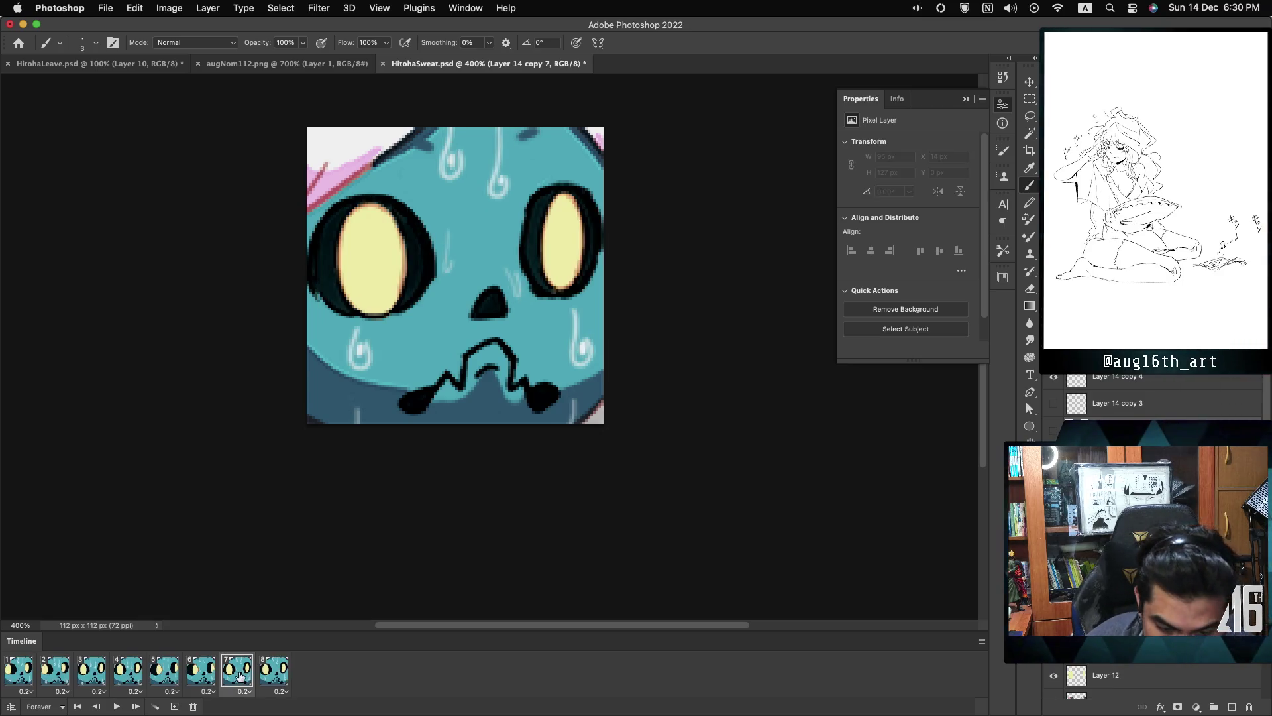
{"action": "left_click", "coordinate": [204, 676]}
{"action": "left_click", "coordinate": [223, 674]}
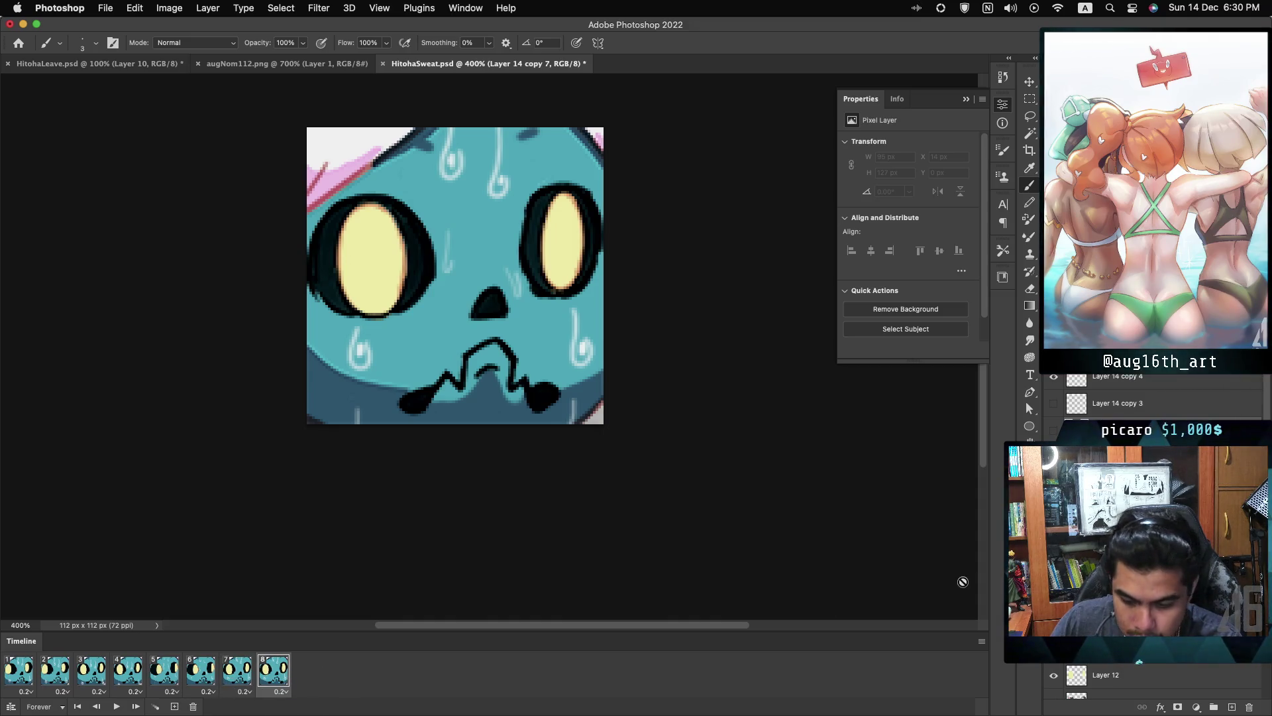
{"action": "scroll", "coordinate": [1167, 377], "scroll_direction": "up", "scroll_amount": 2}
{"action": "scroll", "coordinate": [1167, 377], "scroll_direction": "down", "scroll_amount": 3}
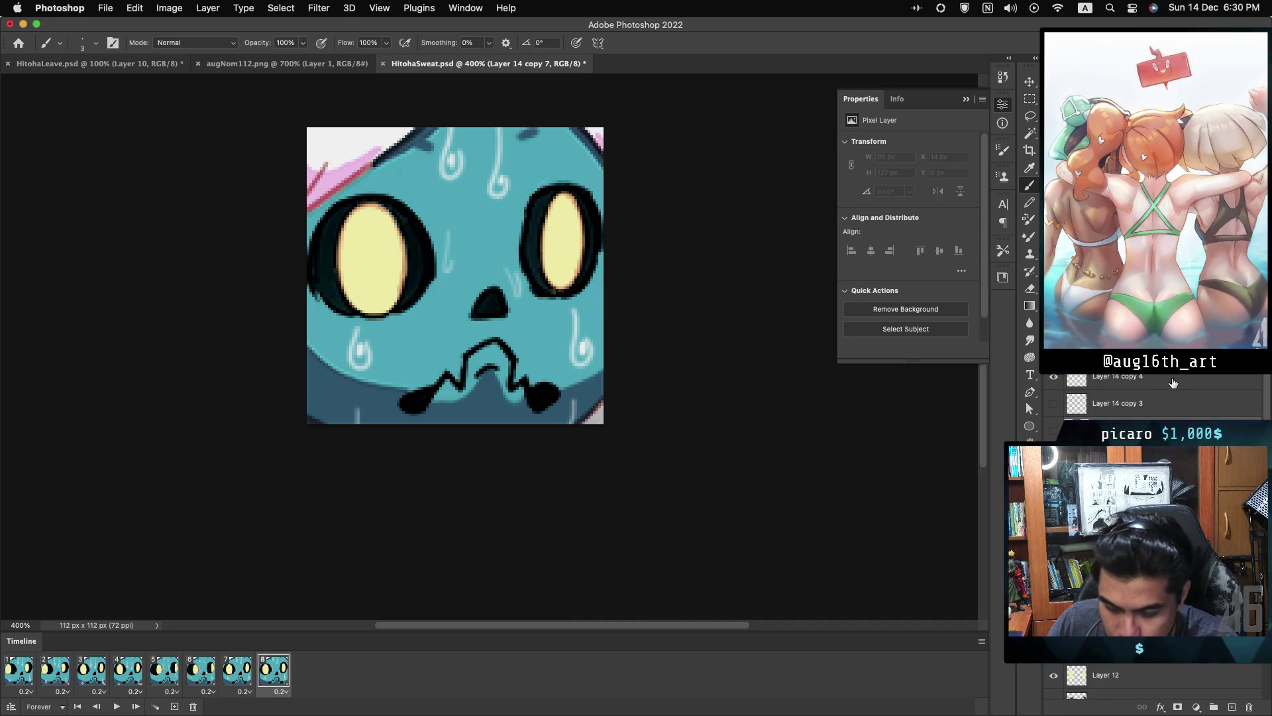
- Duplicate Layer 14 copy 4 as Layer 14 copy 8, stopping playback on frame 8
{"action": "left_click", "coordinate": [1173, 383]}
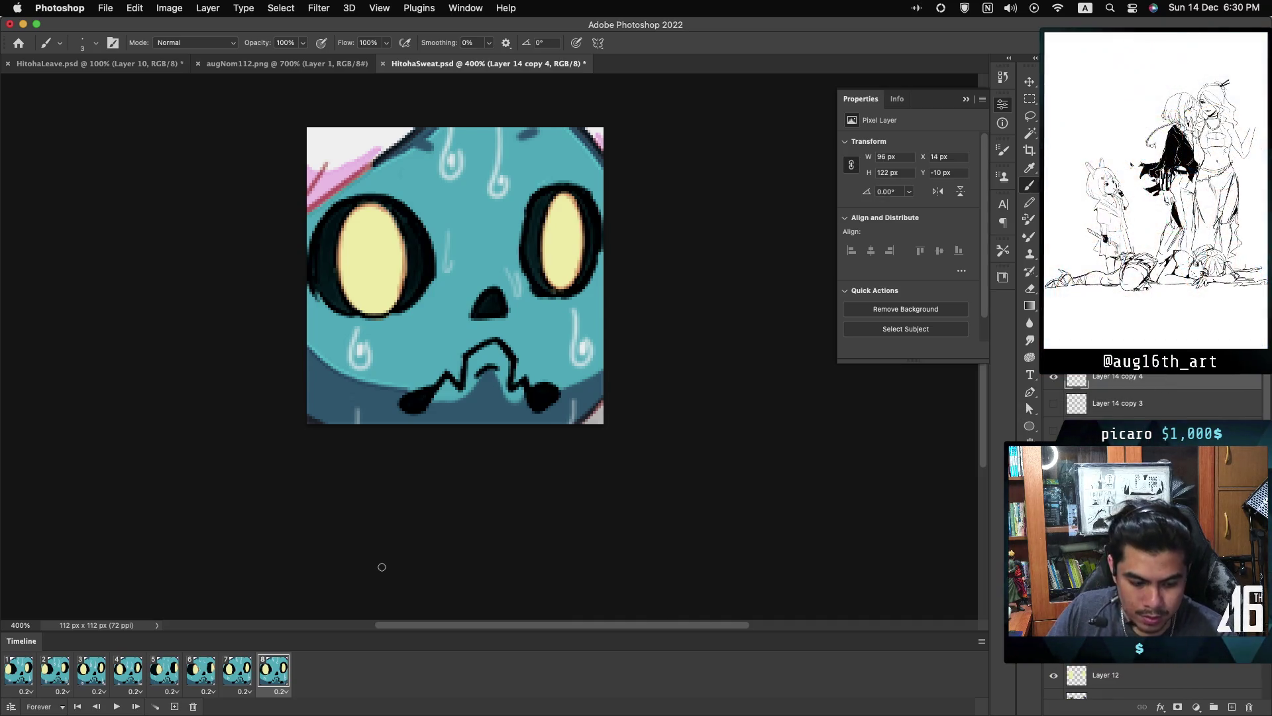
{"action": "key", "text": "ctrl+j"}
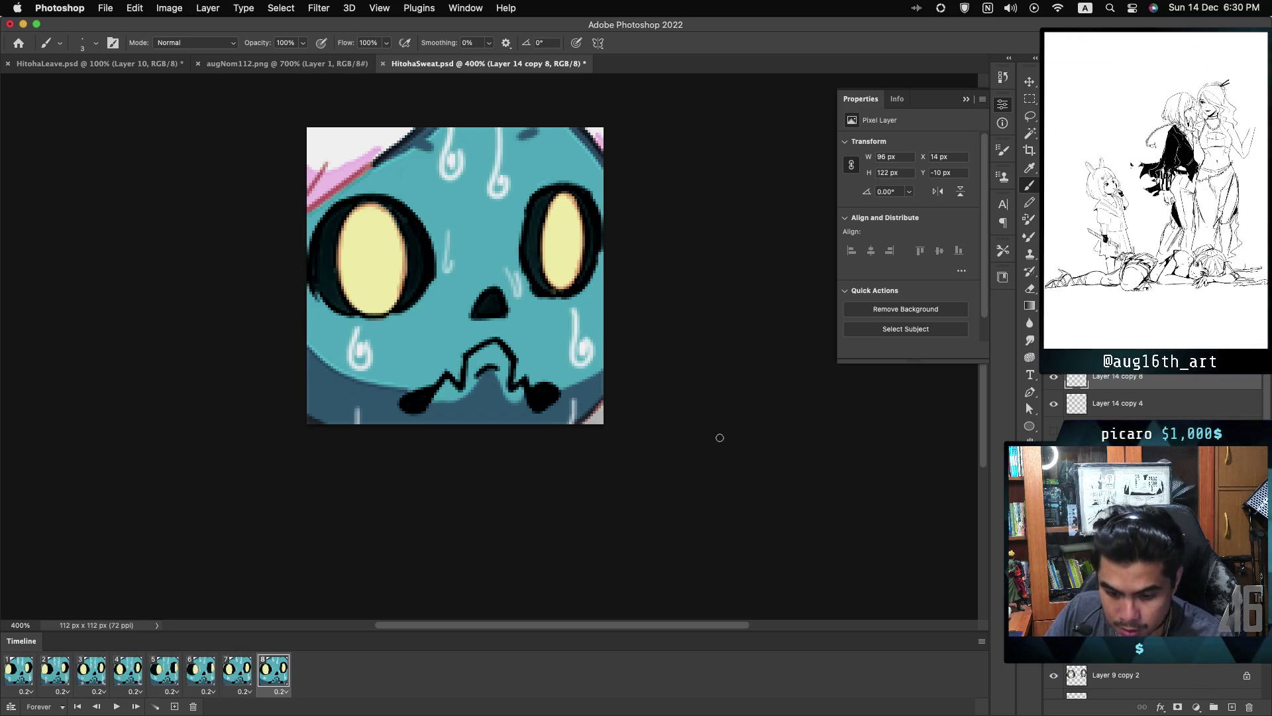
{"action": "left_click", "coordinate": [22, 673]}
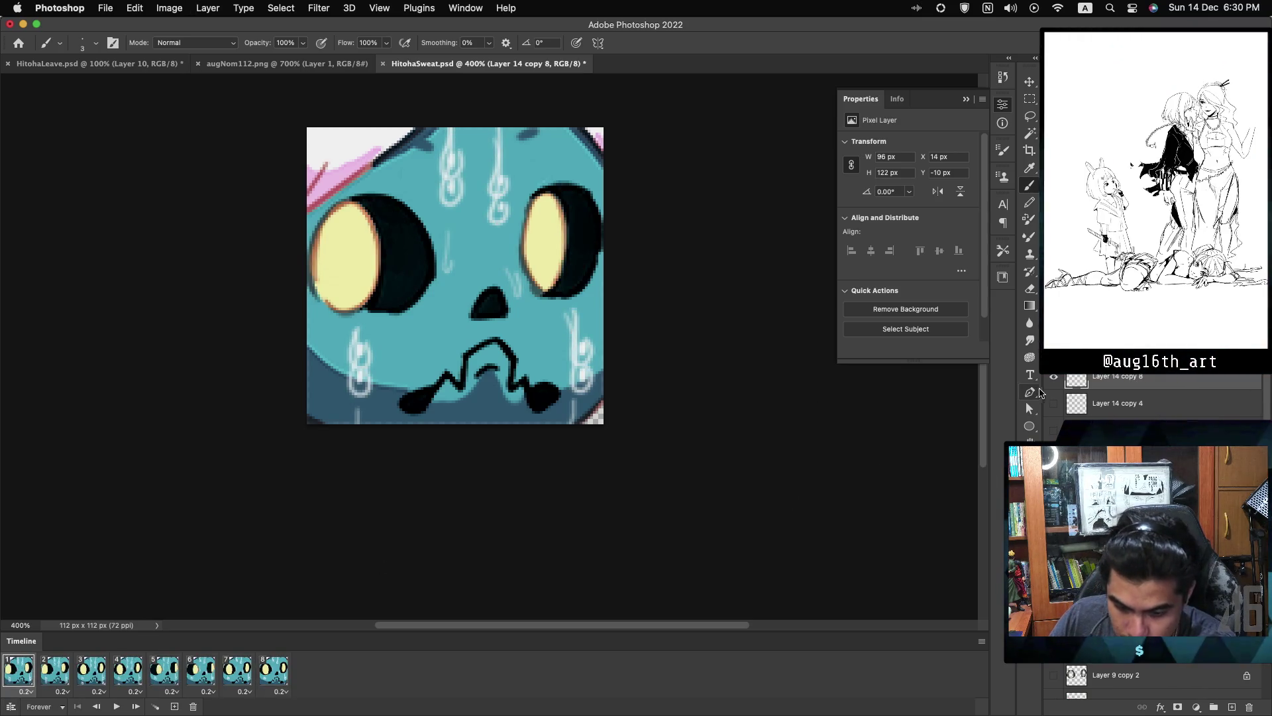
{"action": "key", "text": "space"}
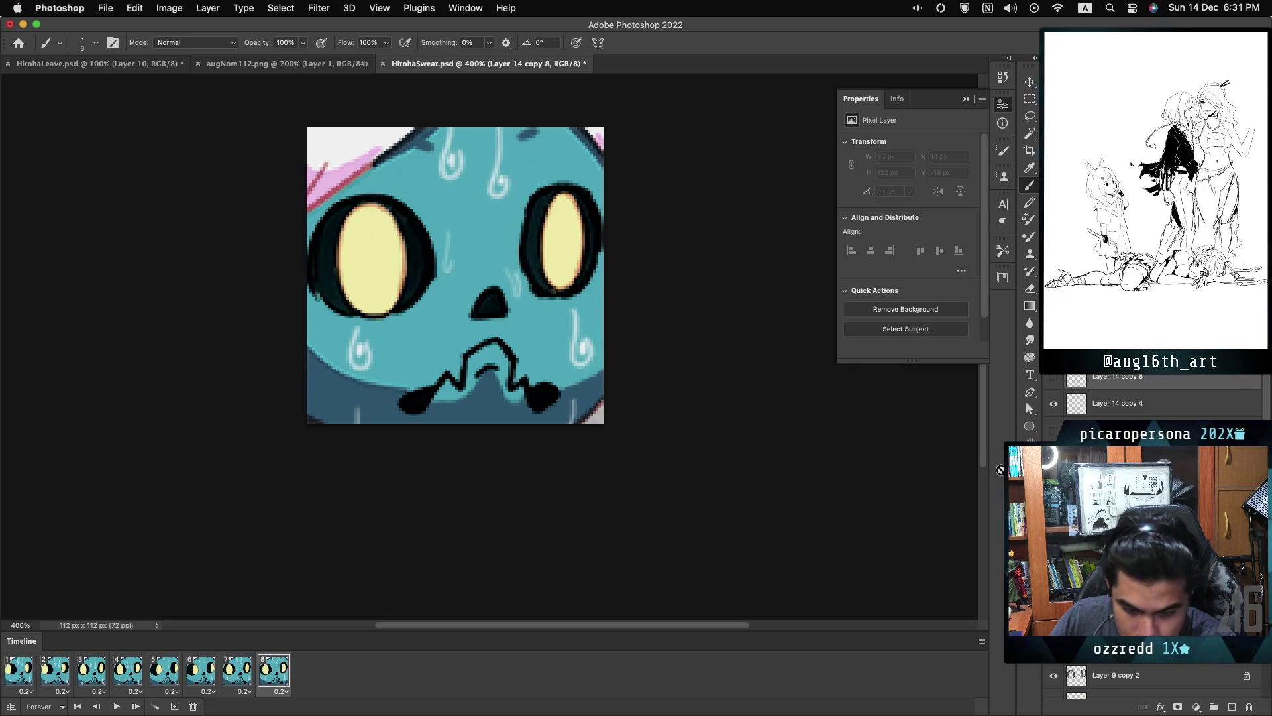
{"action": "key", "text": "space"}
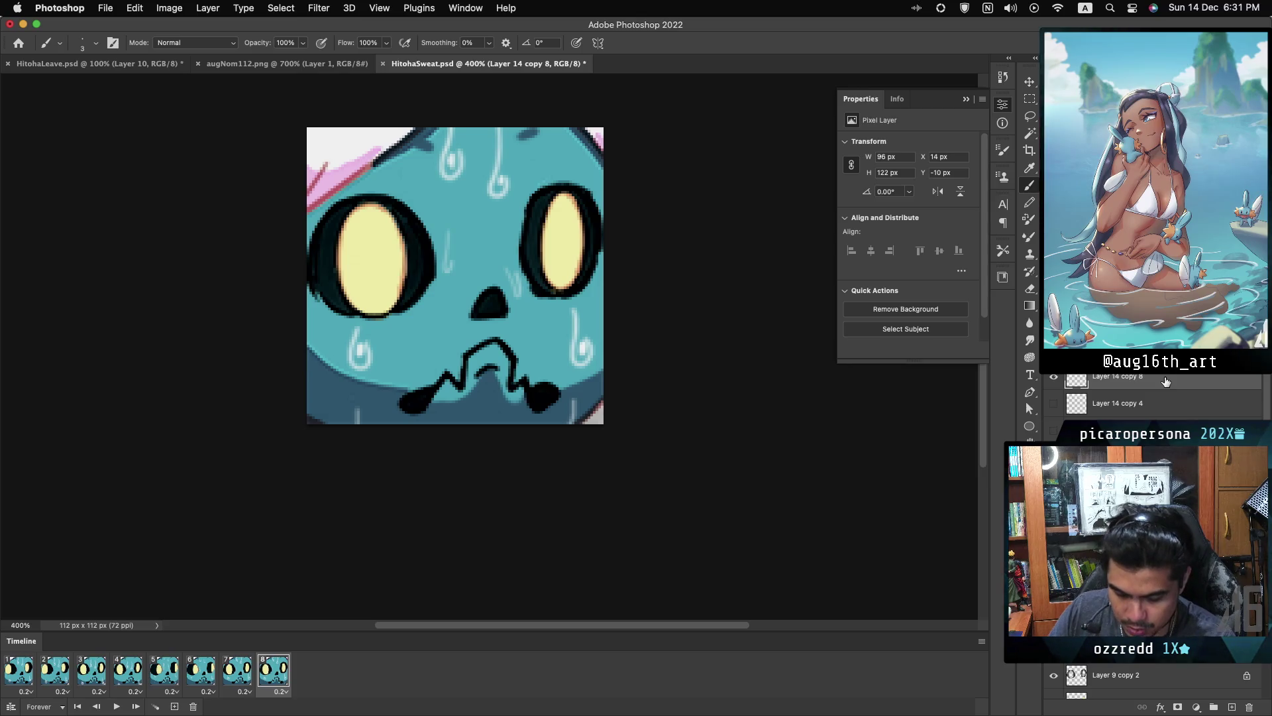
- Lower frame 8's sweat drops 3 px (offset -10 to -7) and preview the animation
{"action": "key", "text": "ctrl+t"}
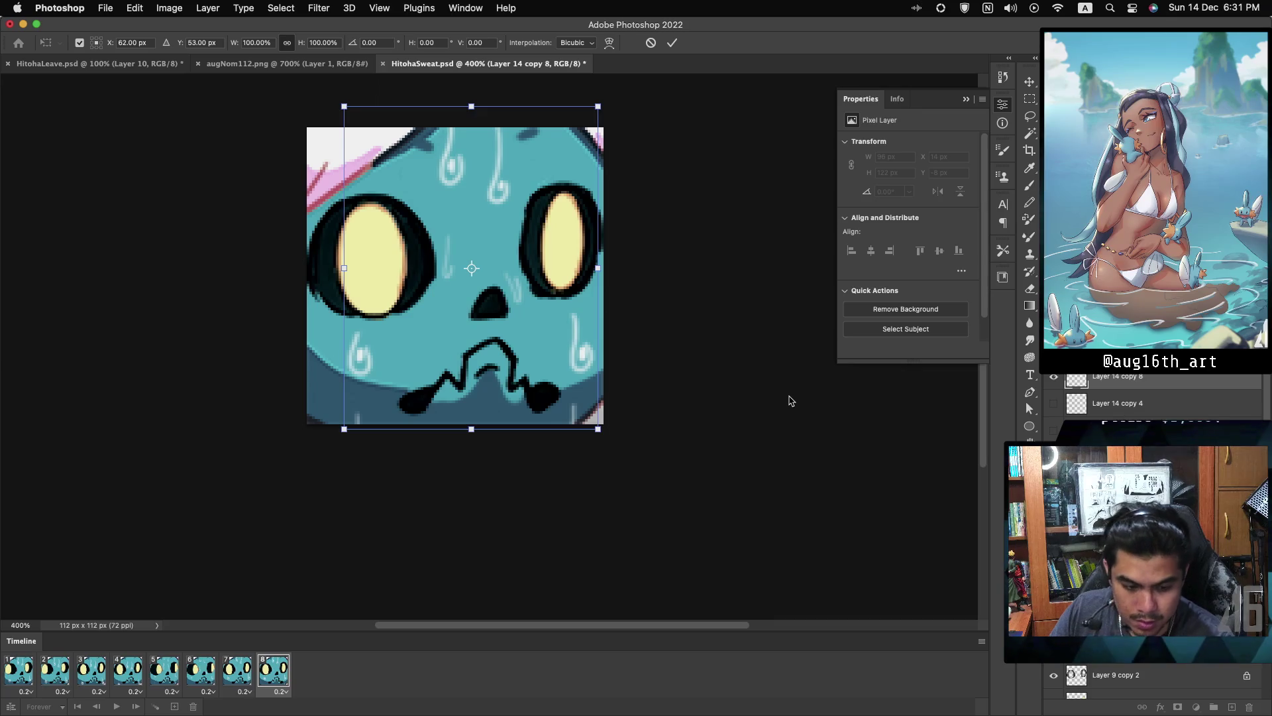
{"action": "key", "text": "Return"}
{"action": "key", "text": "b"}
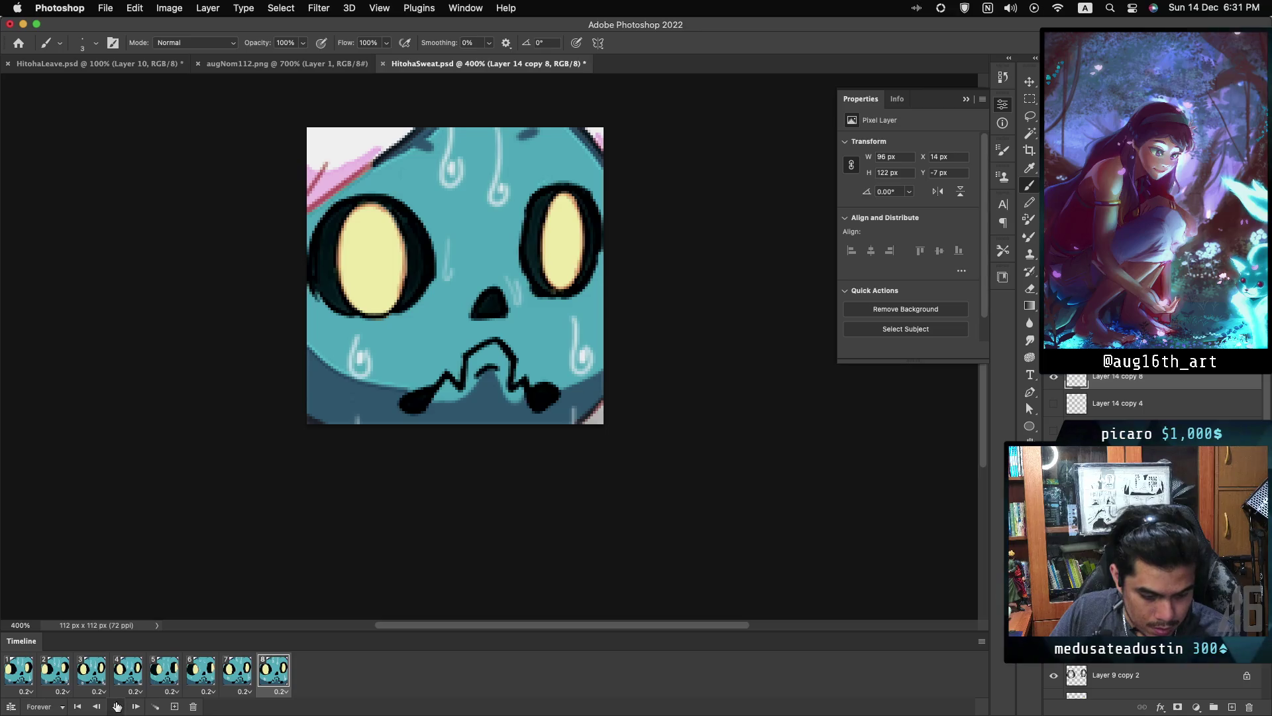
{"action": "left_click", "coordinate": [117, 706]}
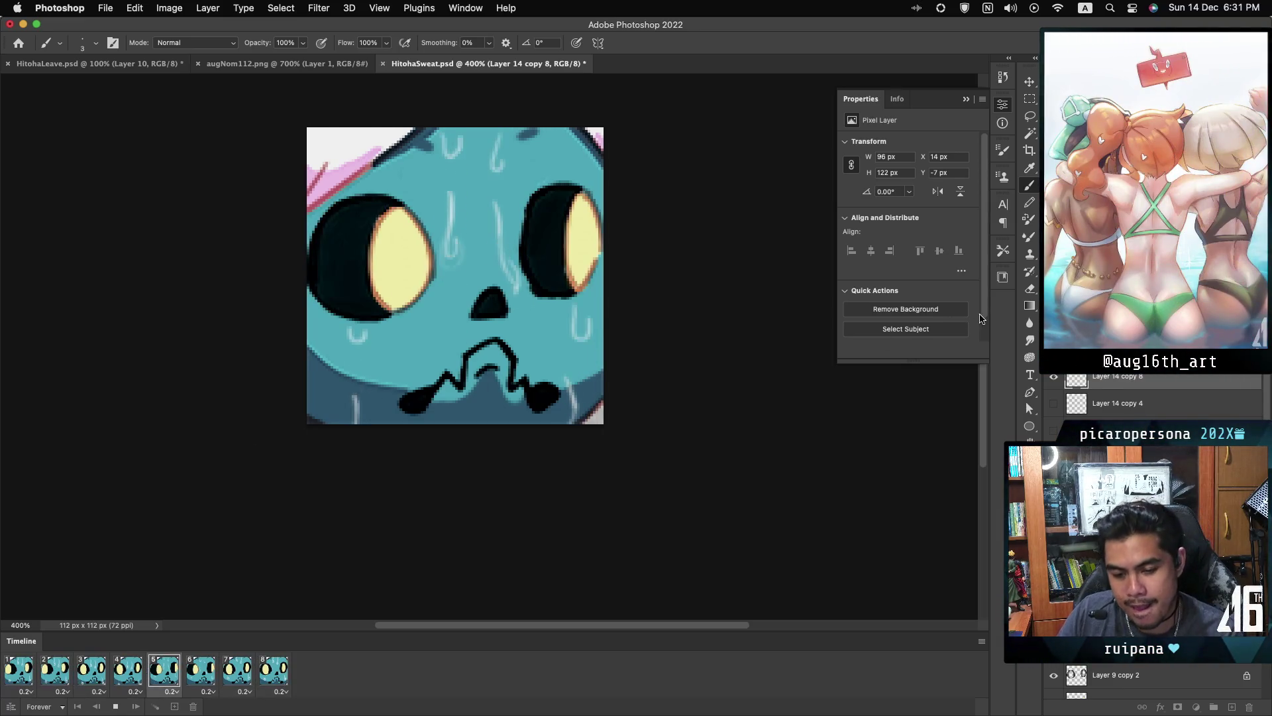
- Zoom out to 200% and set every frame's delay to 0.1 sec, then play it
{"action": "key", "text": "super+minus"}
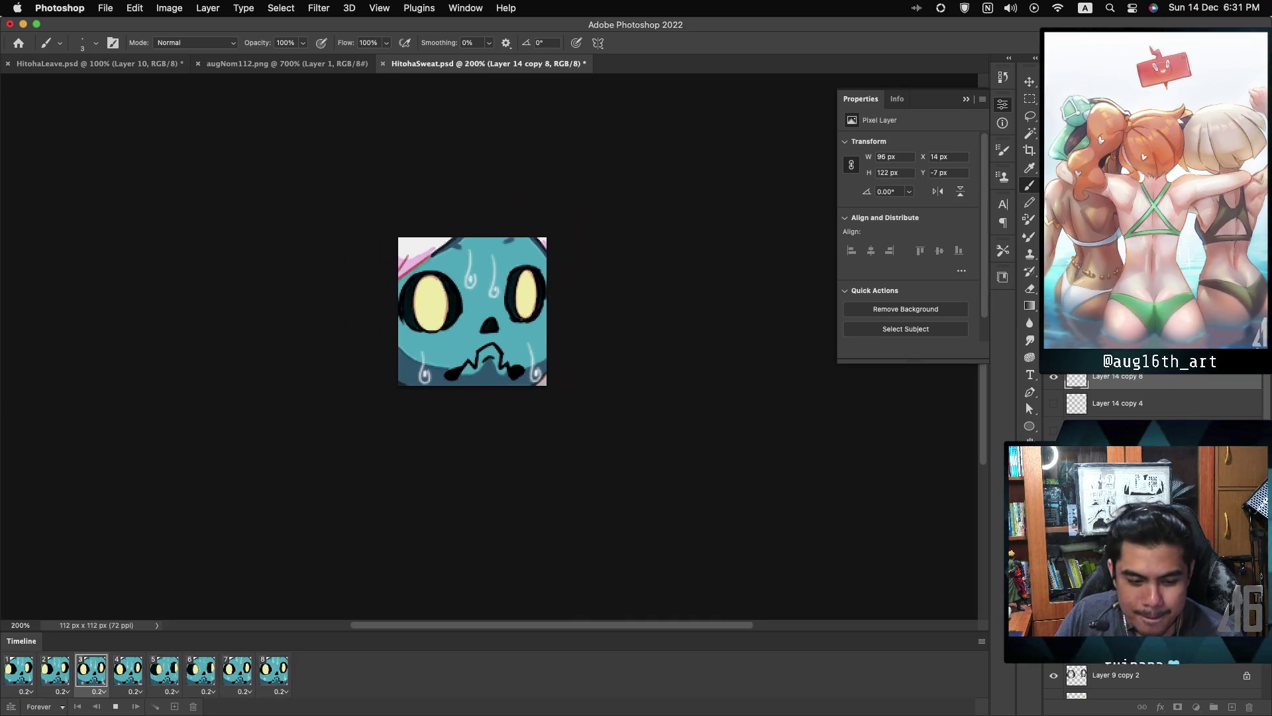
{"action": "key", "text": "super+minus"}
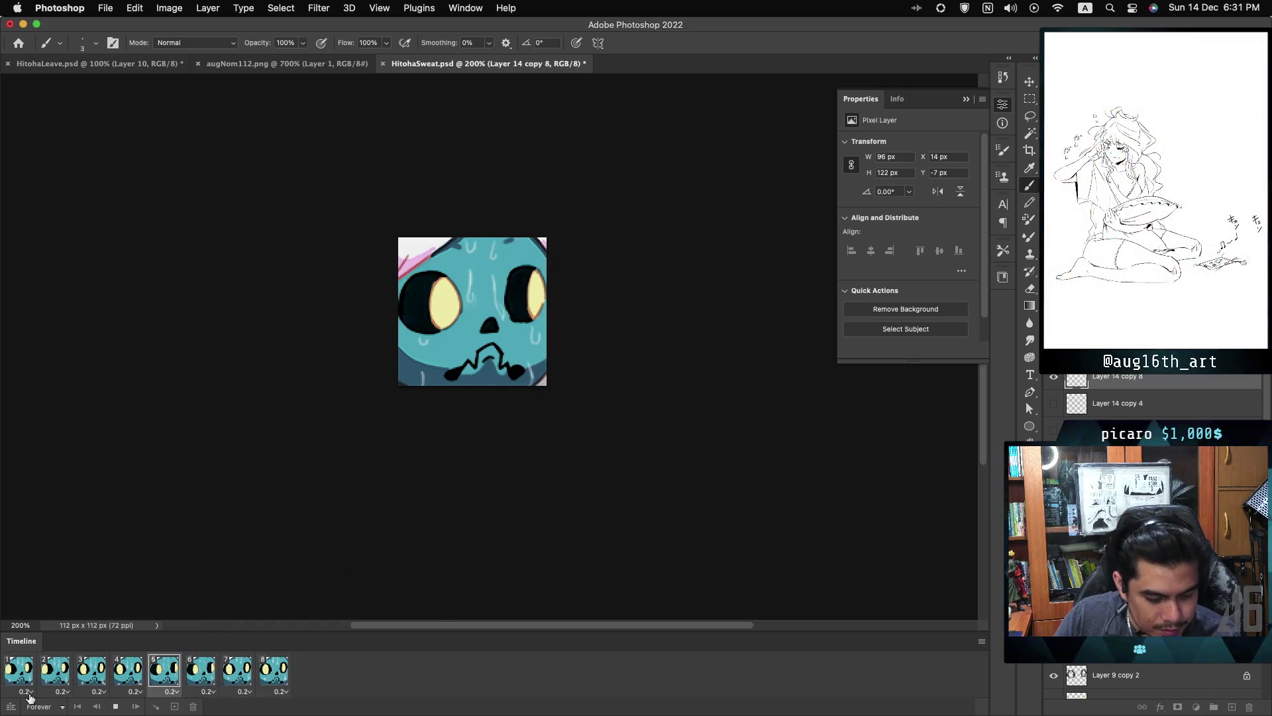
{"action": "key", "text": "space"}
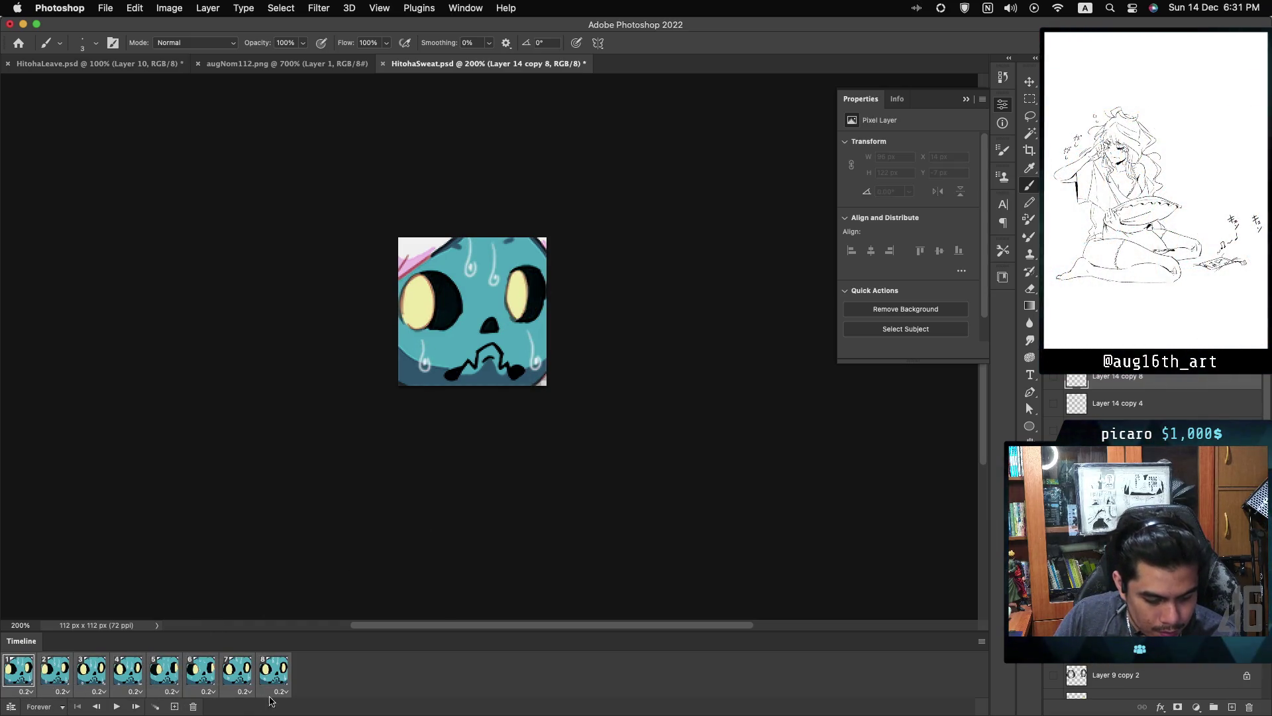
{"action": "left_click", "coordinate": [290, 693]}
{"action": "left_click", "coordinate": [278, 578]}
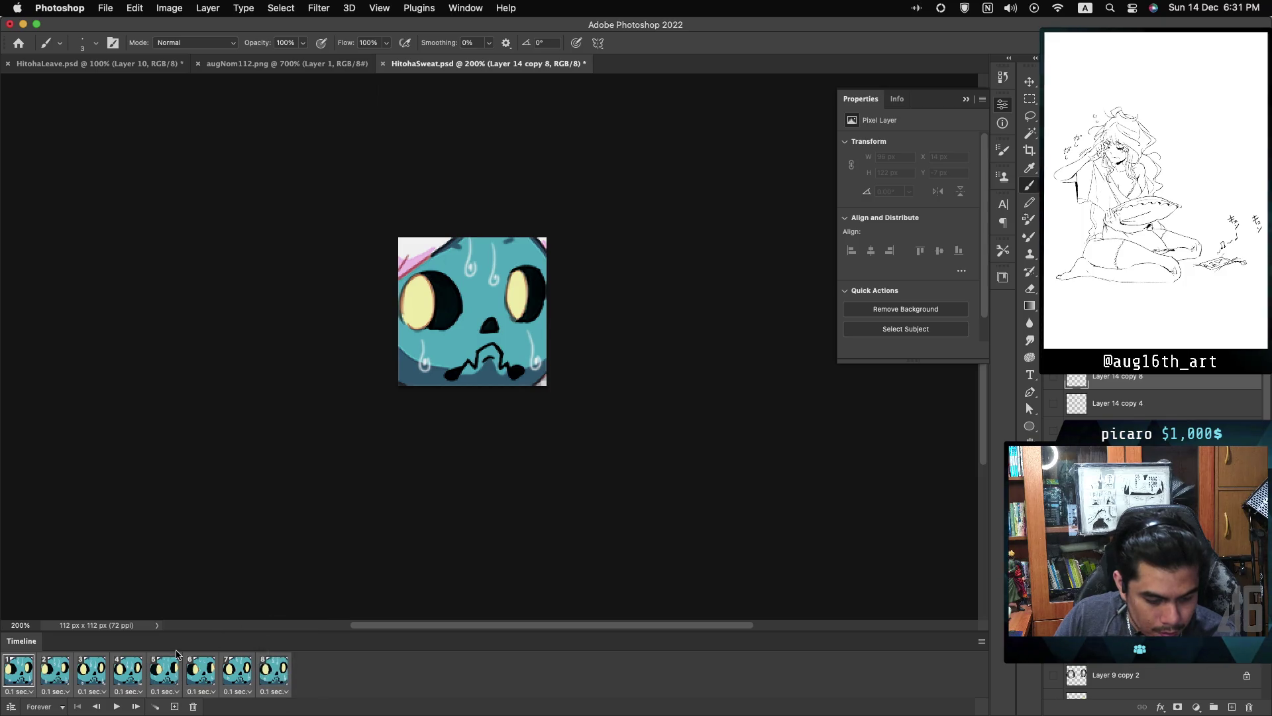
{"action": "key", "text": "space"}
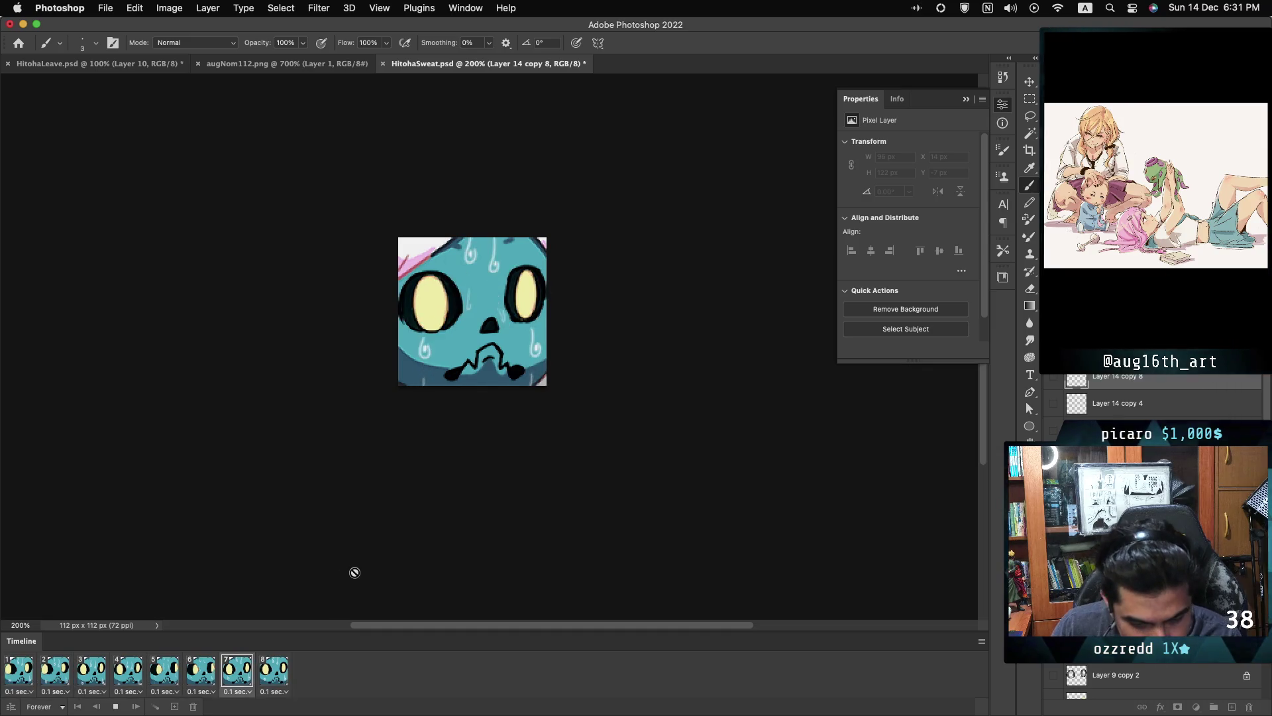
{"action": "key", "text": "space"}
- Check frames 7, 8, 1 and 6–8, replay the loop, and stop on frame 2
{"action": "left_click", "coordinate": [240, 676]}
{"action": "left_click", "coordinate": [259, 679]}
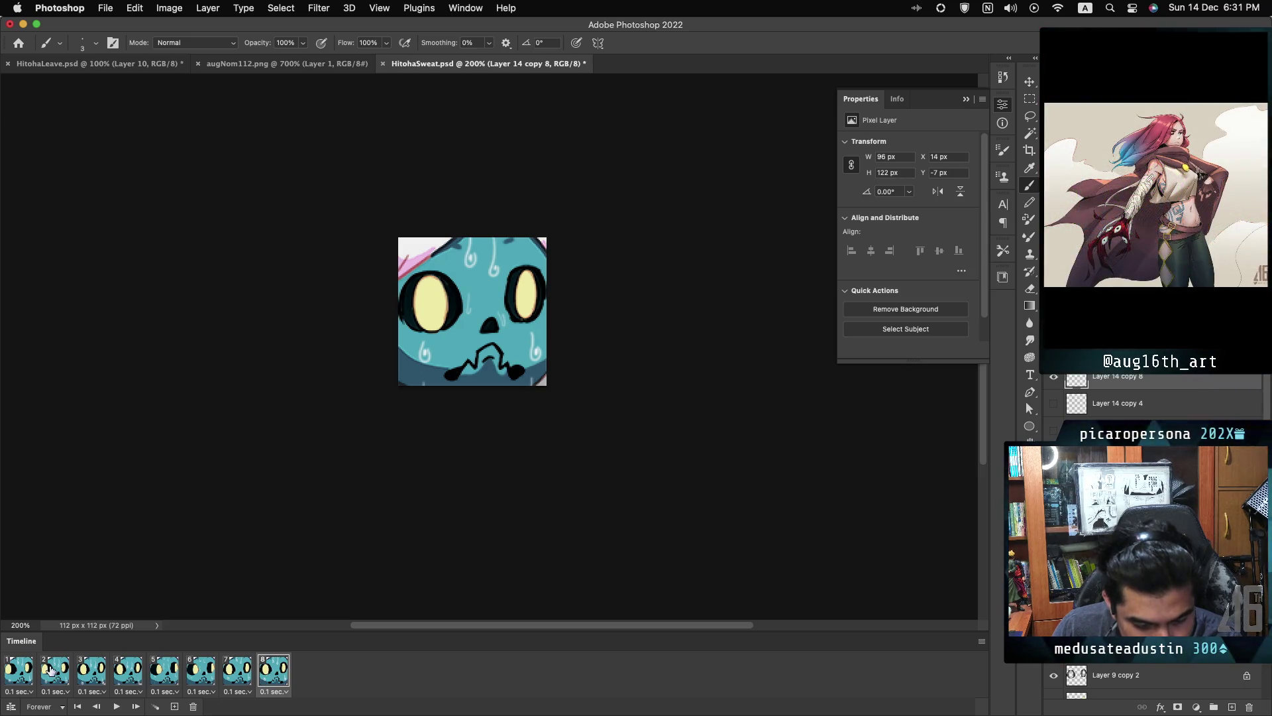
{"action": "left_click", "coordinate": [21, 674]}
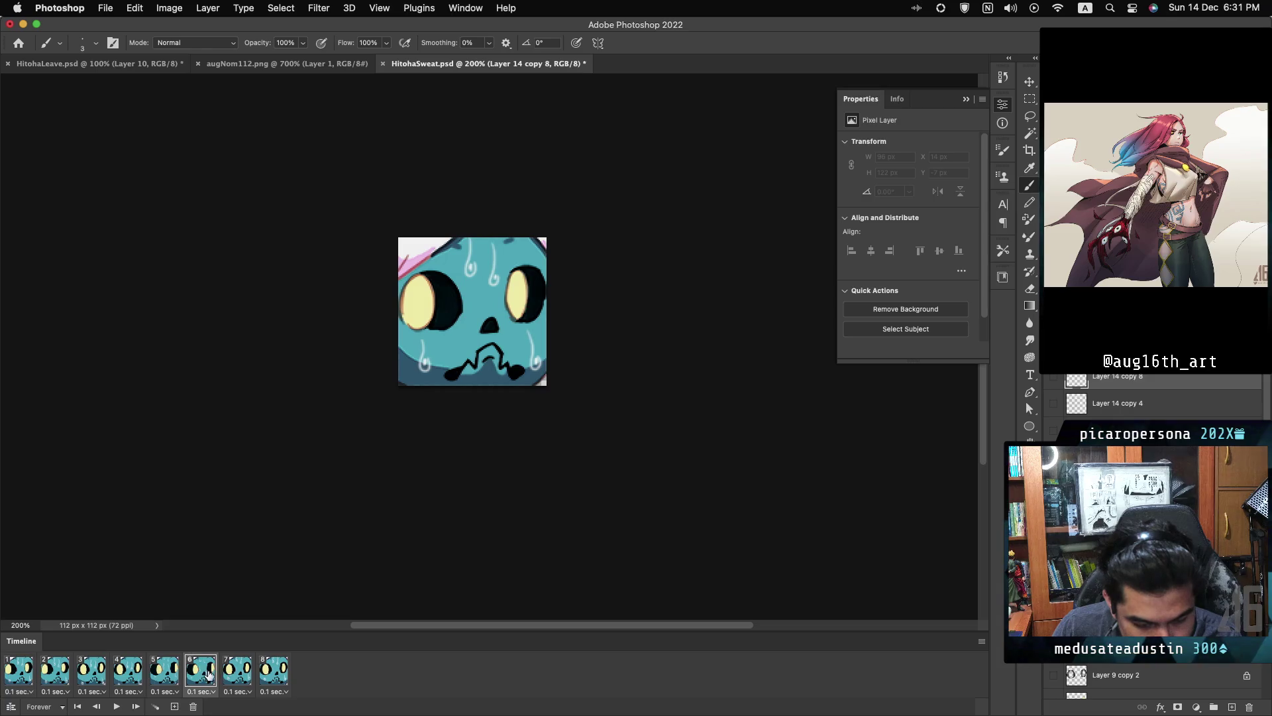
{"action": "left_click", "coordinate": [207, 675]}
{"action": "left_click", "coordinate": [250, 675]}
{"action": "left_click", "coordinate": [261, 675]}
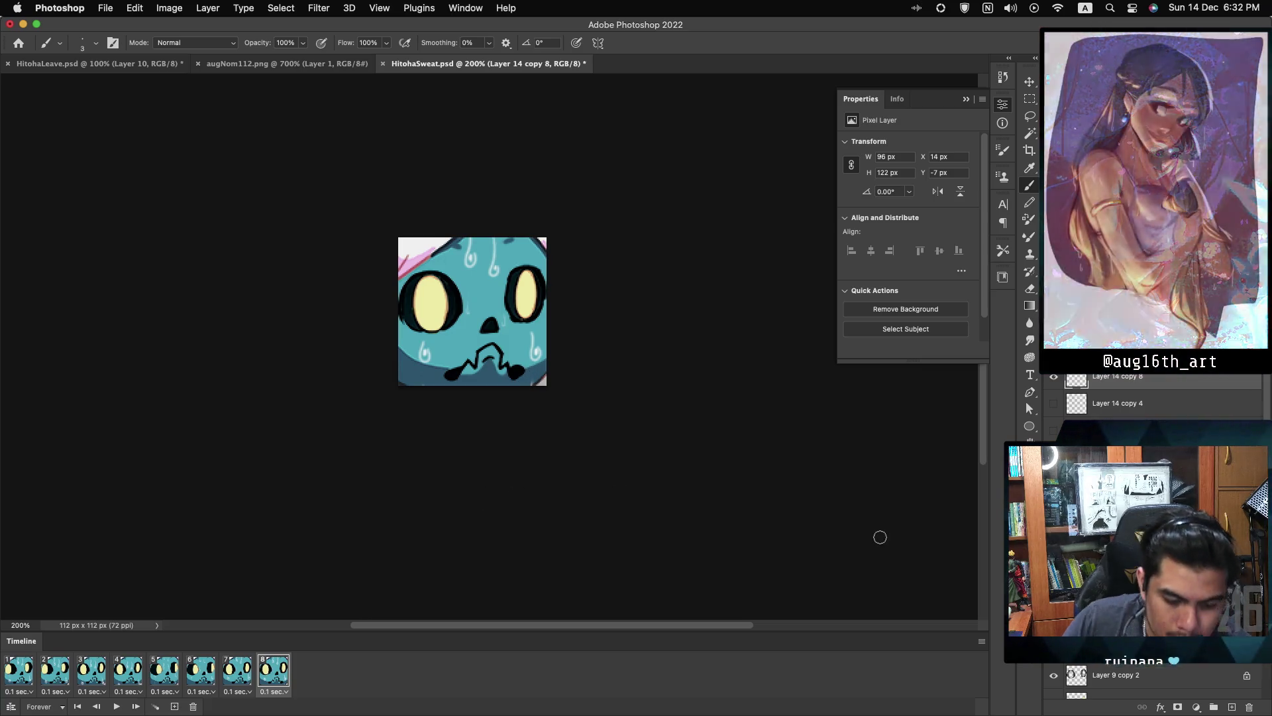
{"action": "left_click", "coordinate": [114, 706]}
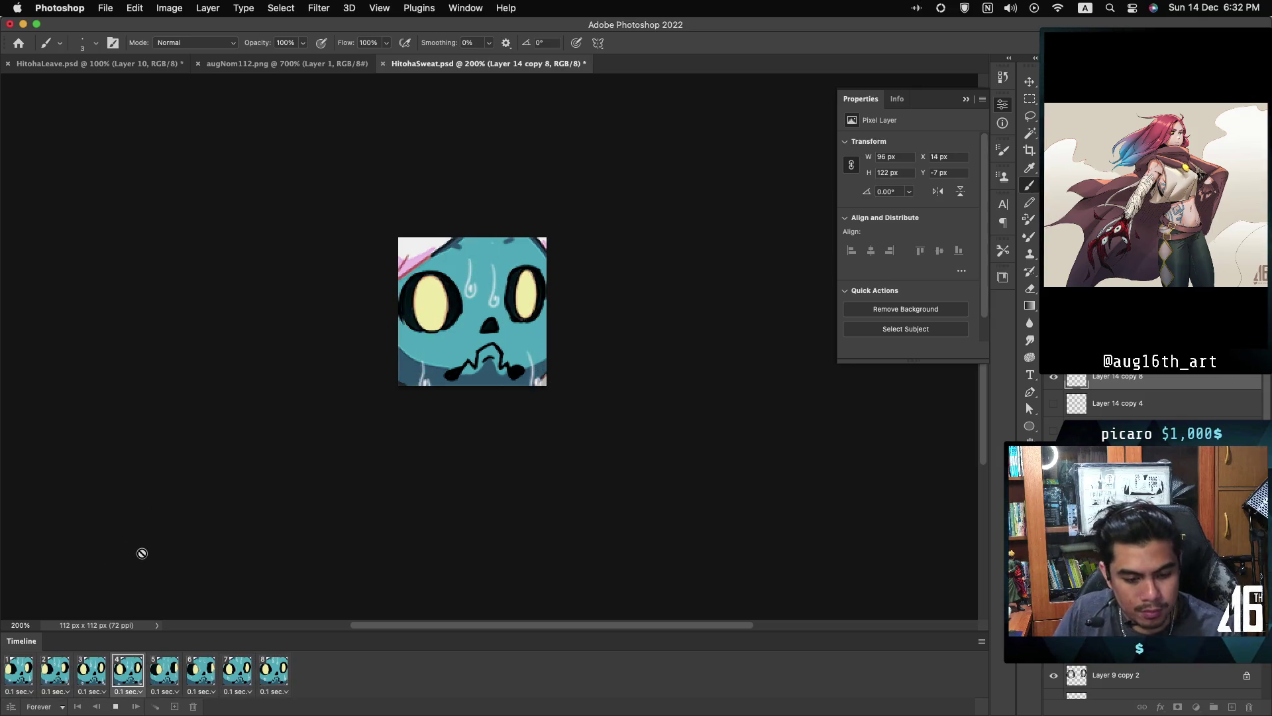
{"action": "key", "text": "space"}
{"action": "left_click", "coordinate": [33, 675]}
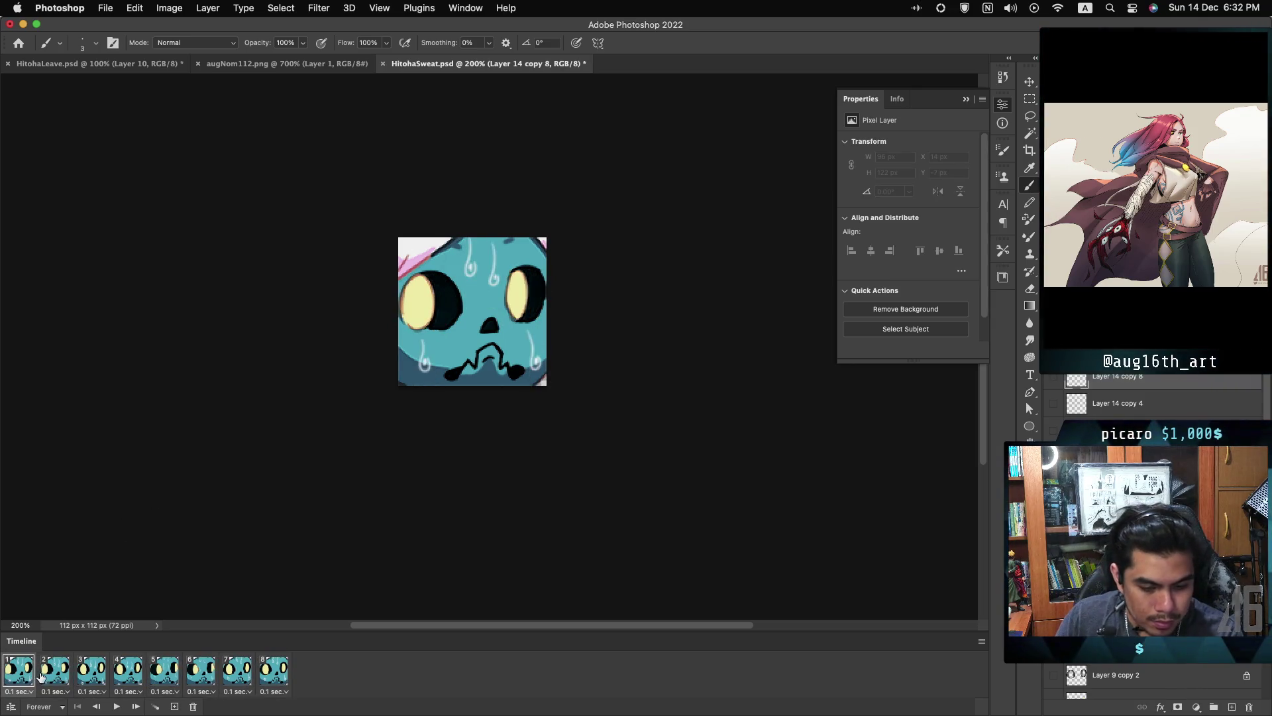
- Step through frames 2 to 5 and return to frame 4
{"action": "left_click", "coordinate": [41, 676]}
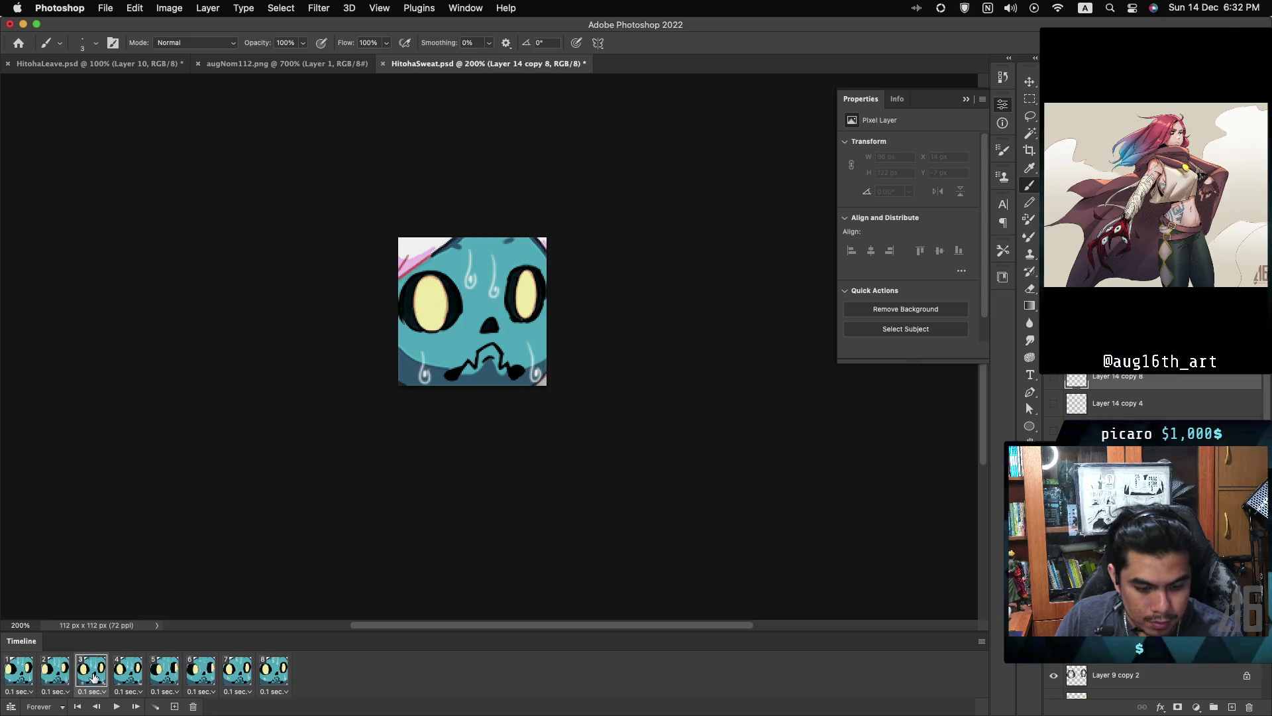
{"action": "left_click", "coordinate": [59, 676]}
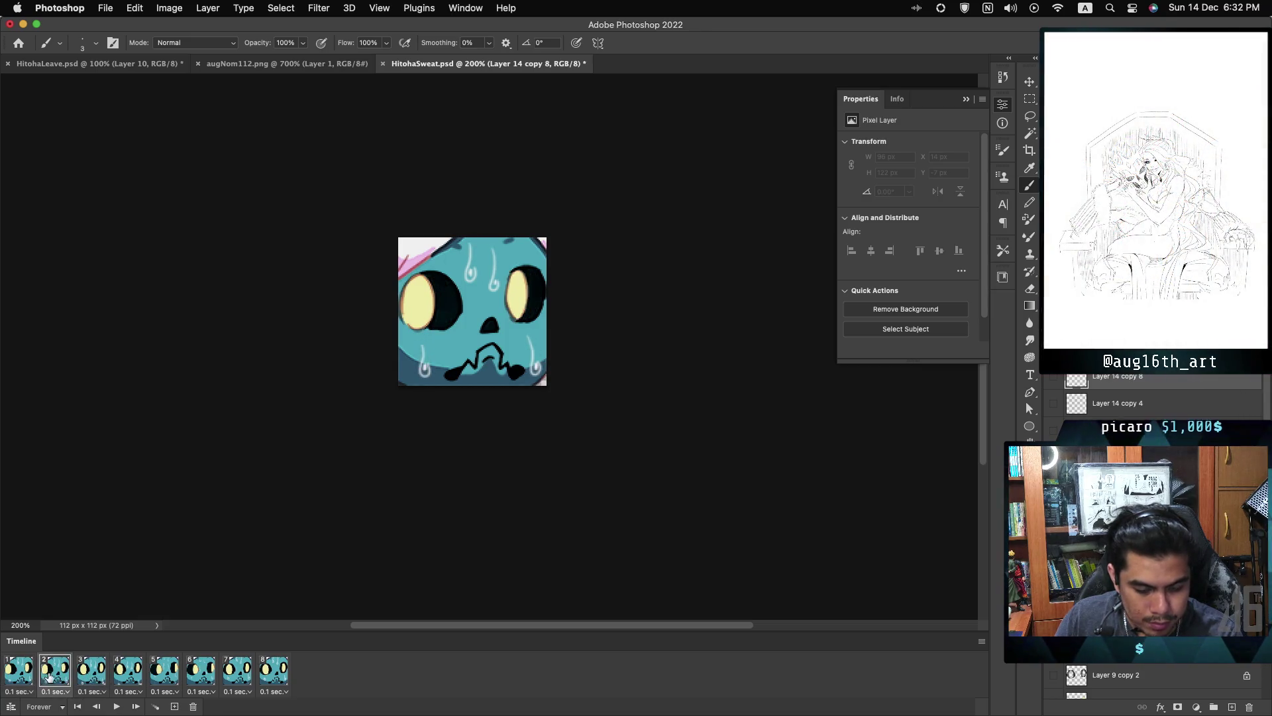
{"action": "left_click", "coordinate": [91, 676]}
{"action": "left_click", "coordinate": [113, 677]}
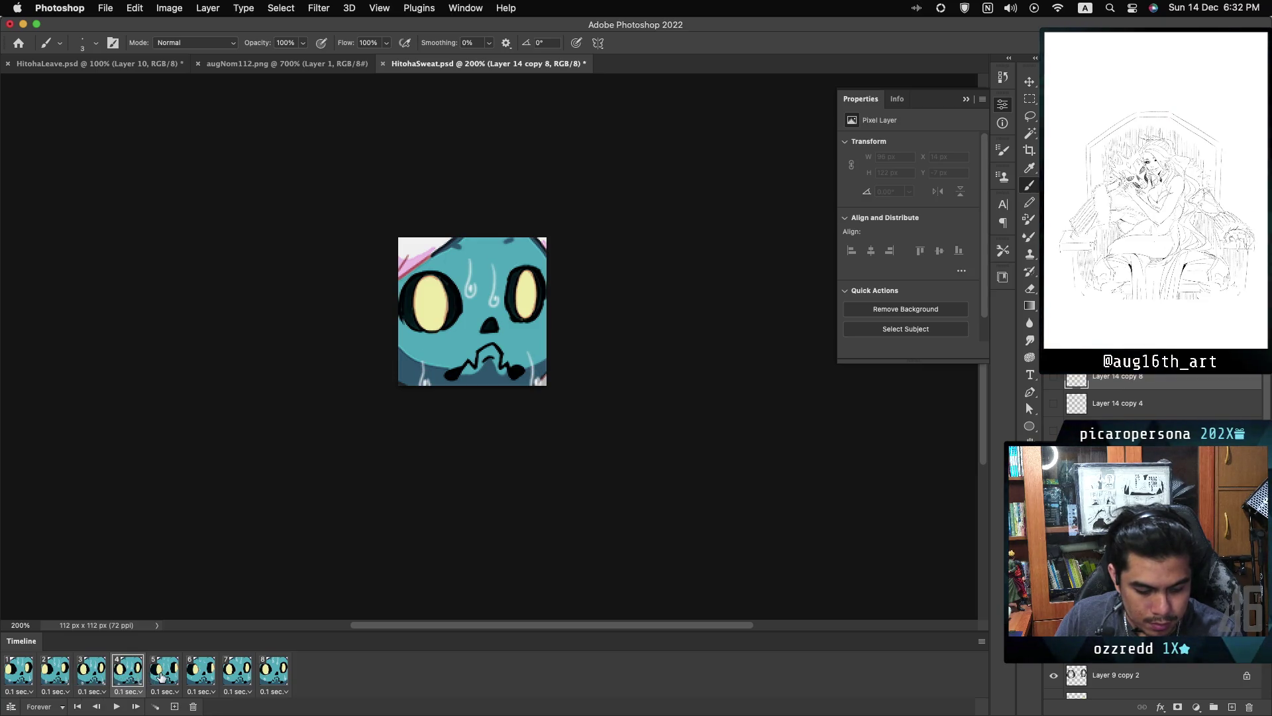
{"action": "left_click", "coordinate": [162, 676]}
{"action": "left_click", "coordinate": [128, 676]}
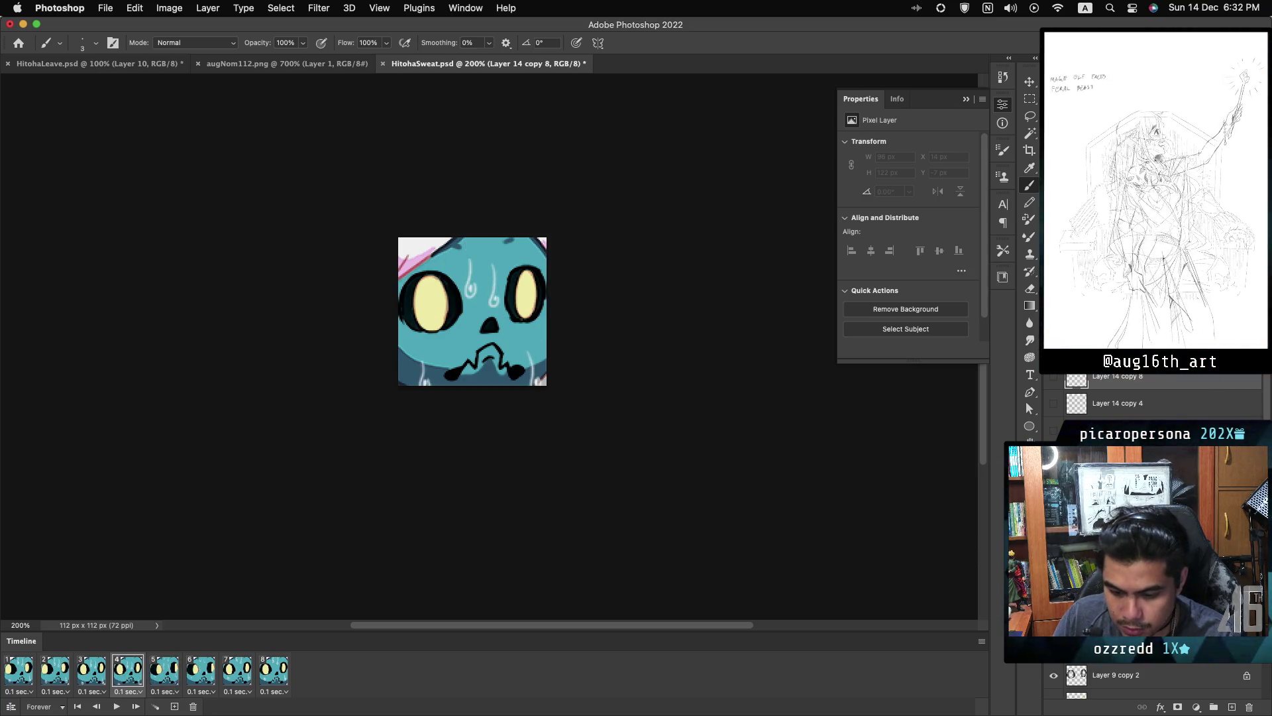
- Select frame 4's sweat layer and nudge it down a pixel
{"action": "key", "text": "alt+bracketright"}
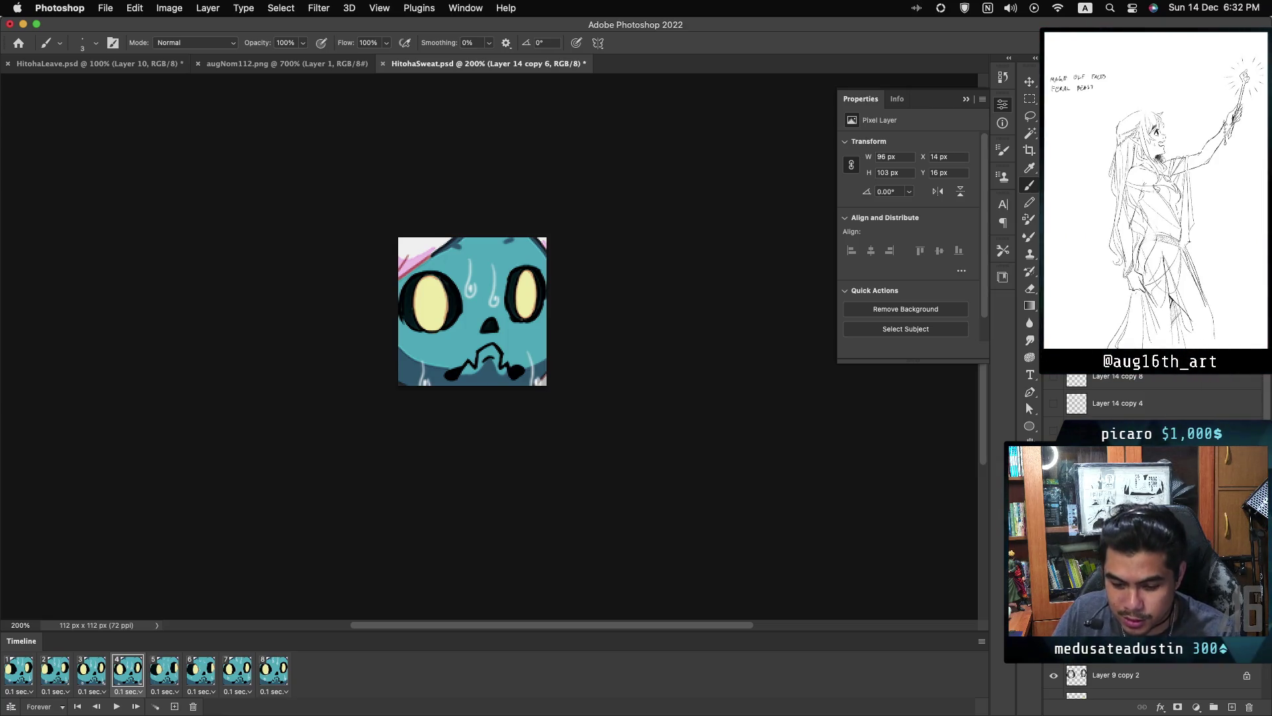
{"action": "key", "text": "ctrl+t"}
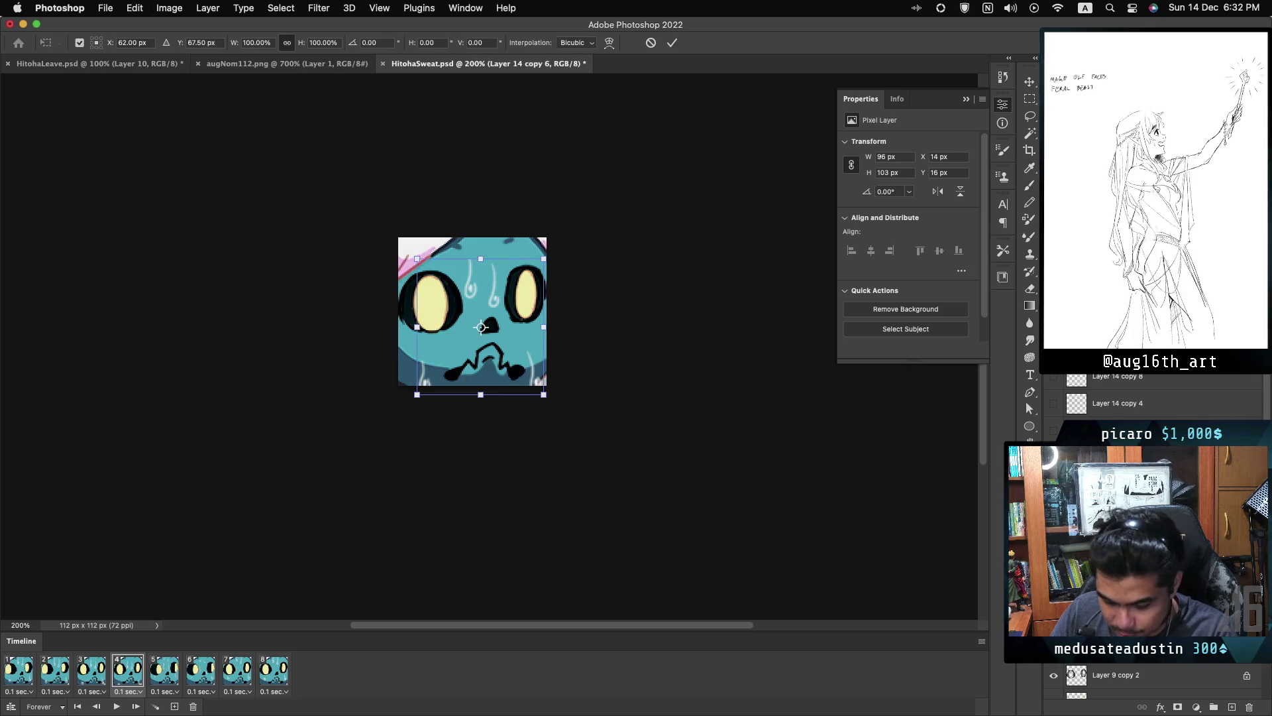
{"action": "key", "text": "Down"}
{"action": "key", "text": "Down"}
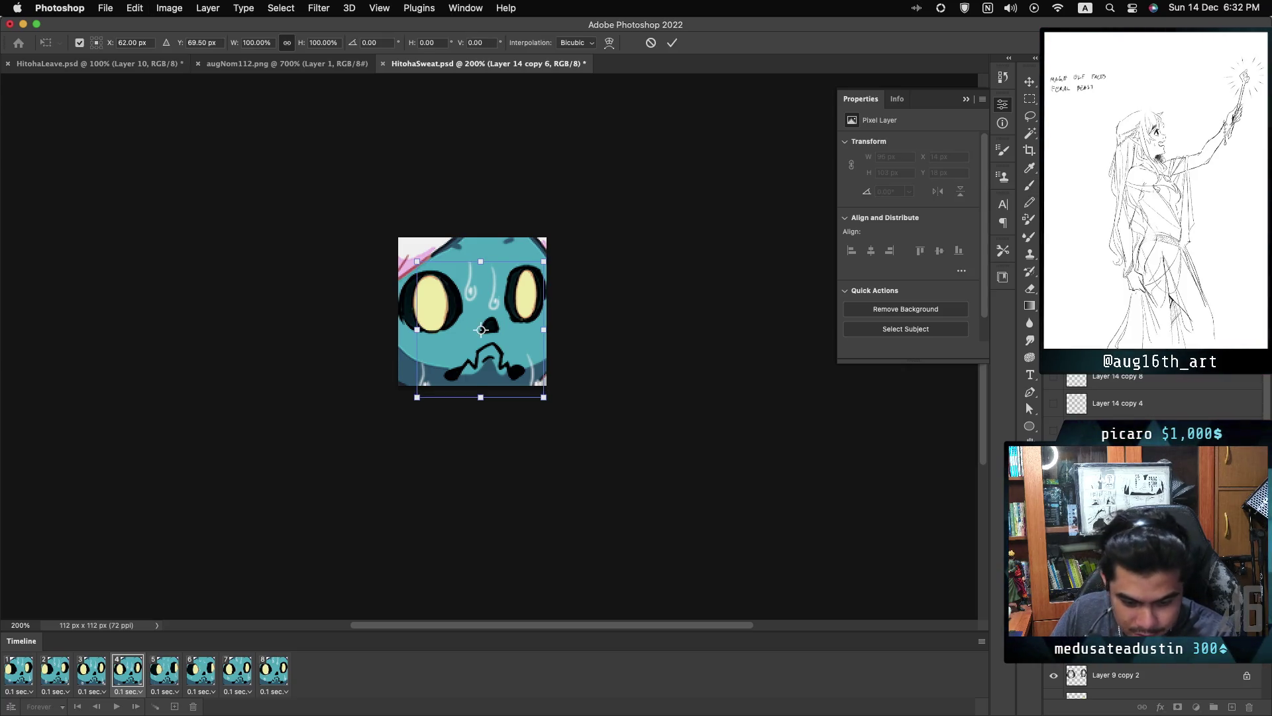
{"action": "key", "text": "Return"}
{"action": "key", "text": "b"}
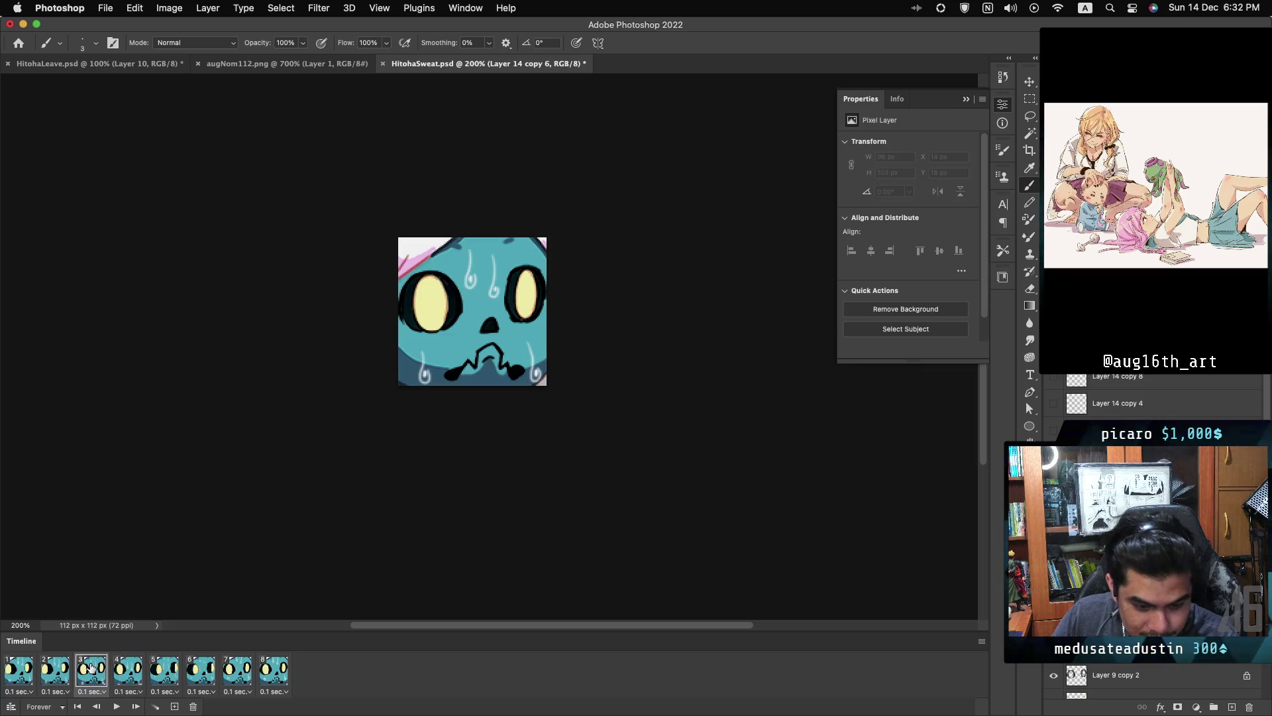
- Reposition the sweat layers for frame 3 and frame 2
{"action": "key", "text": "alt+bracketleft"}
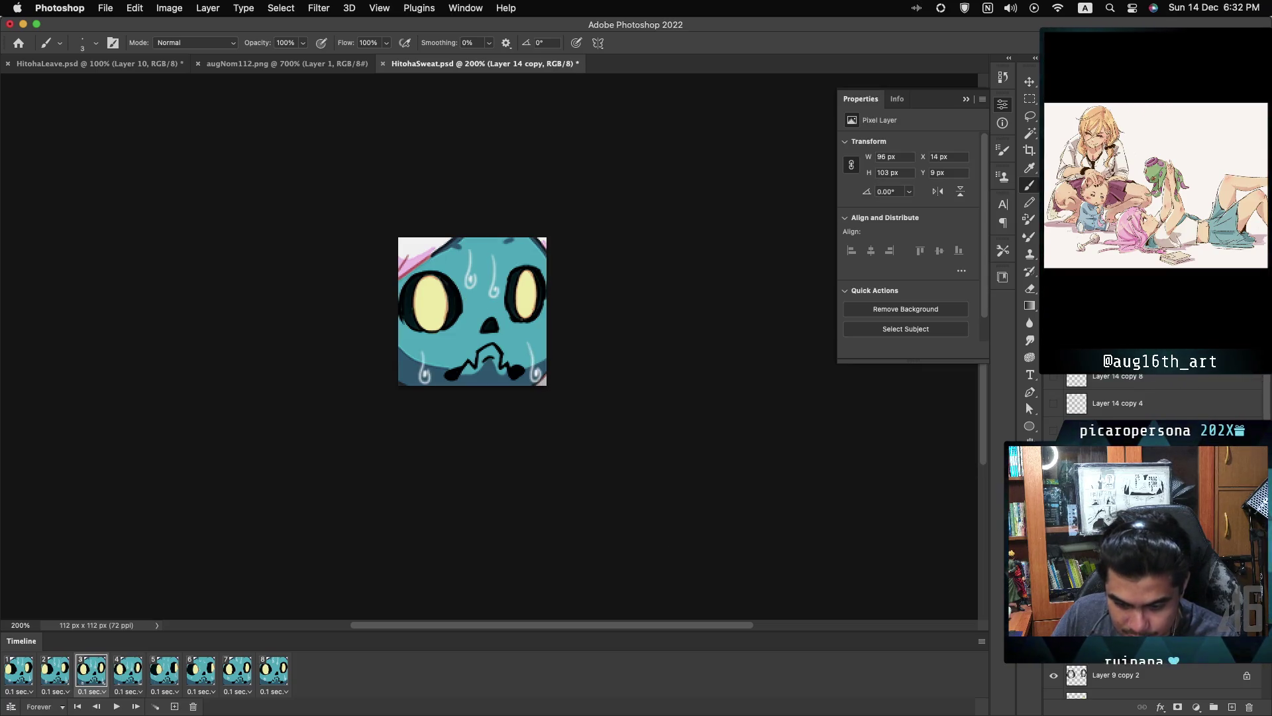
{"action": "key", "text": "ctrl+t"}
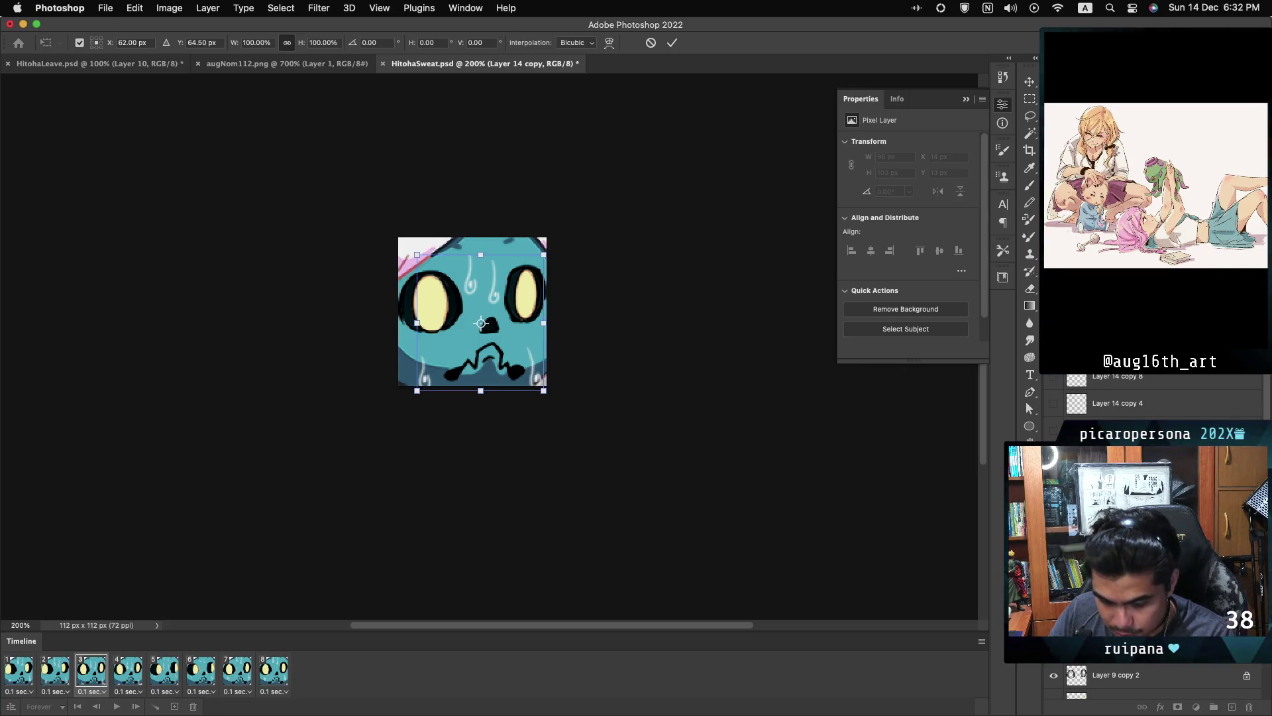
{"action": "key", "text": "Return"}
{"action": "key", "text": "b"}
{"action": "left_click", "coordinate": [67, 663]}
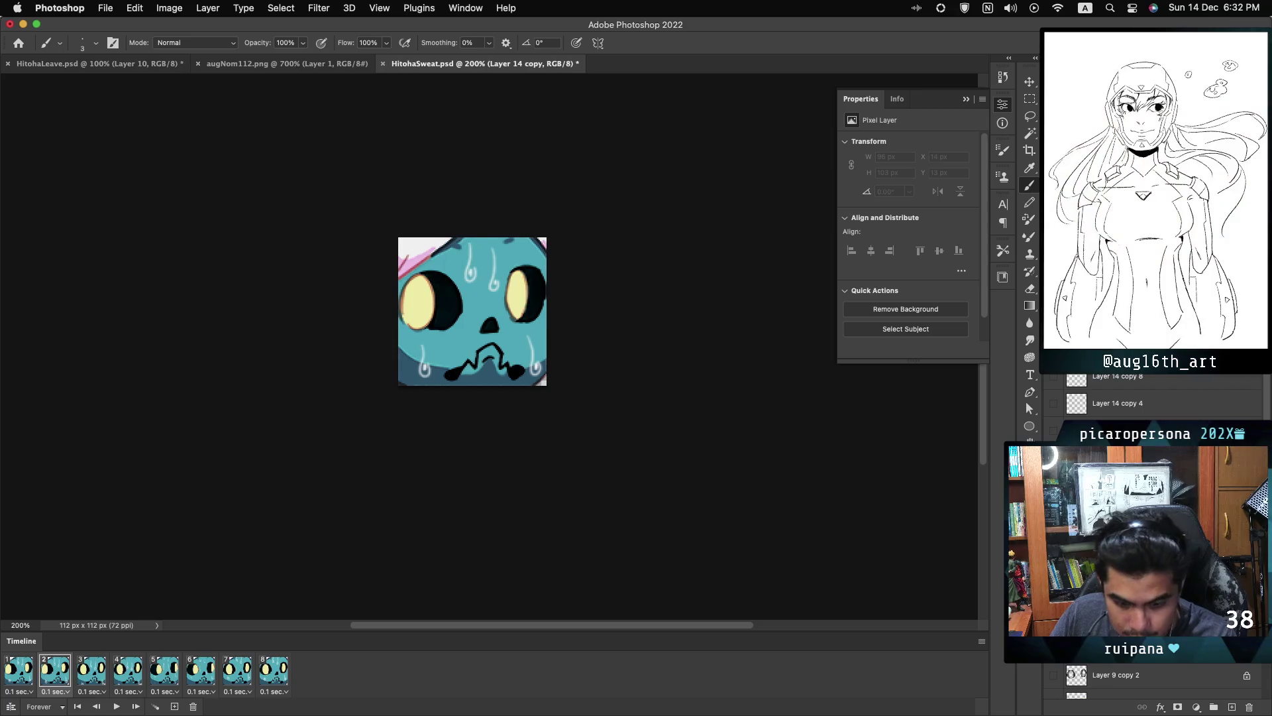
{"action": "key", "text": "ctrl+t"}
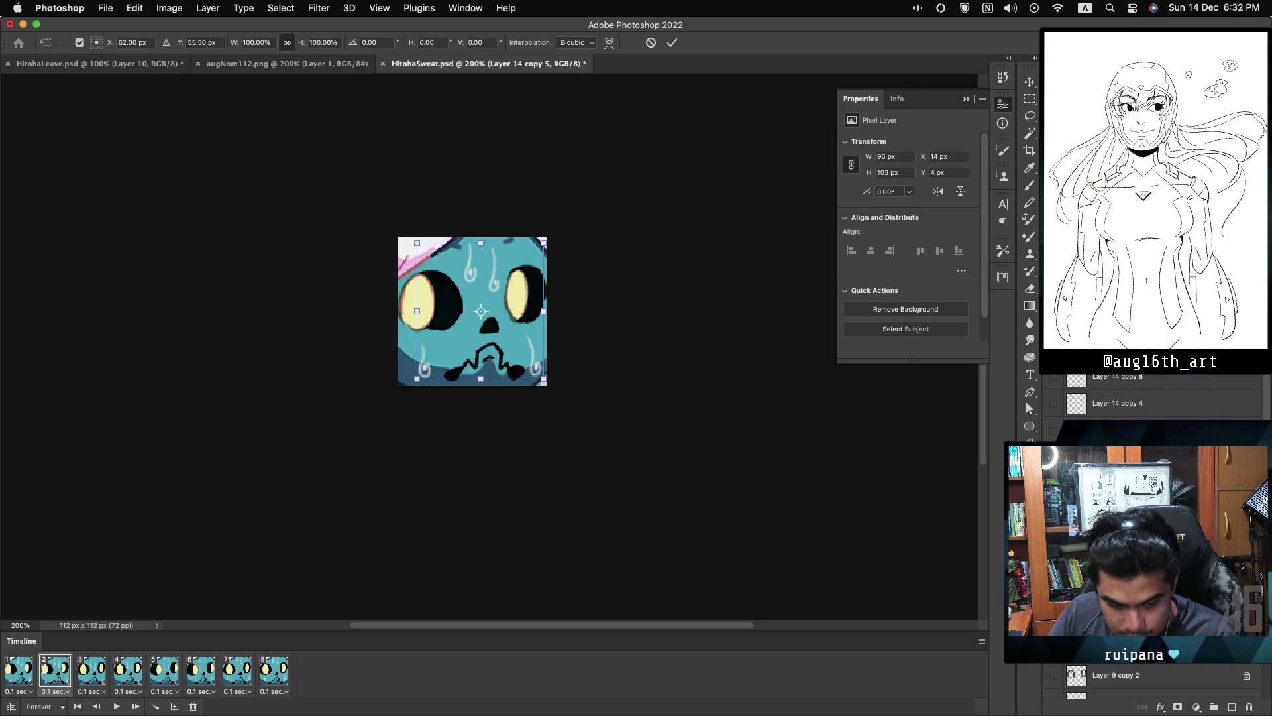
{"action": "key", "text": "Return"}
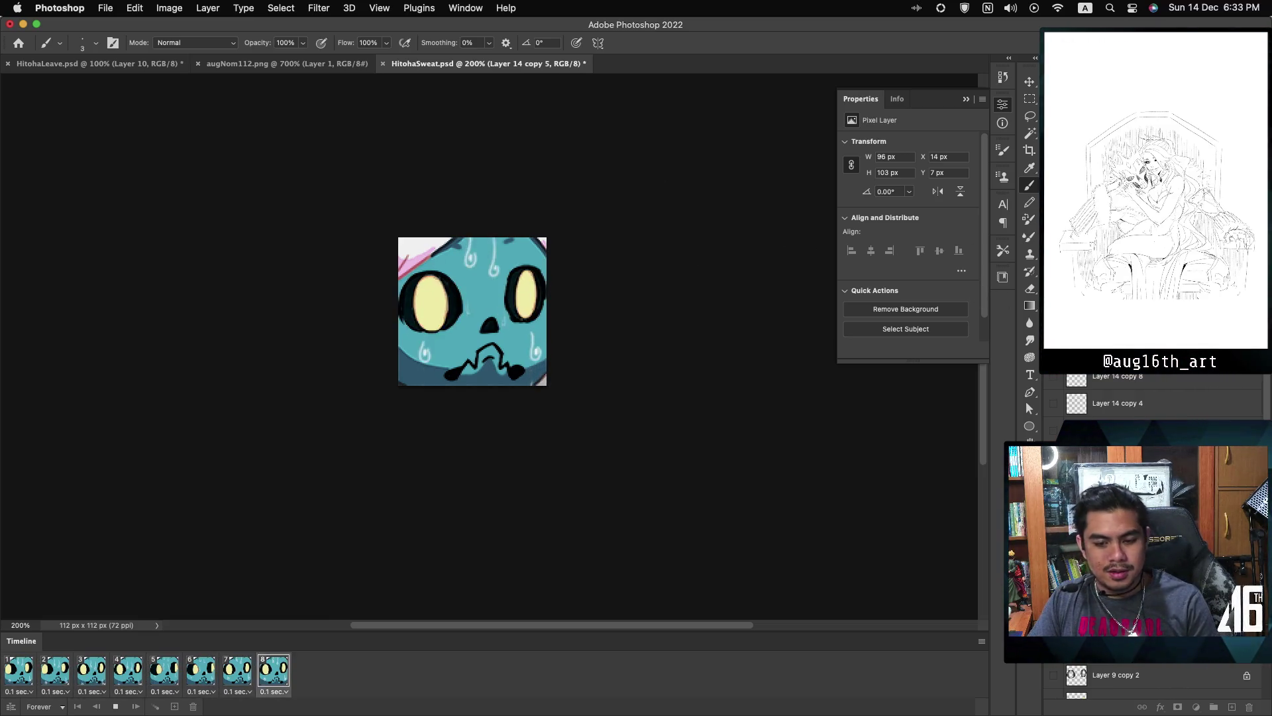
- Zoom out to 66.7% to watch the loop, then stop playback on frame 3
{"action": "key", "text": "super+minus"}
{"action": "key", "text": "super+minus"}
{"action": "key", "text": "super+minus"}
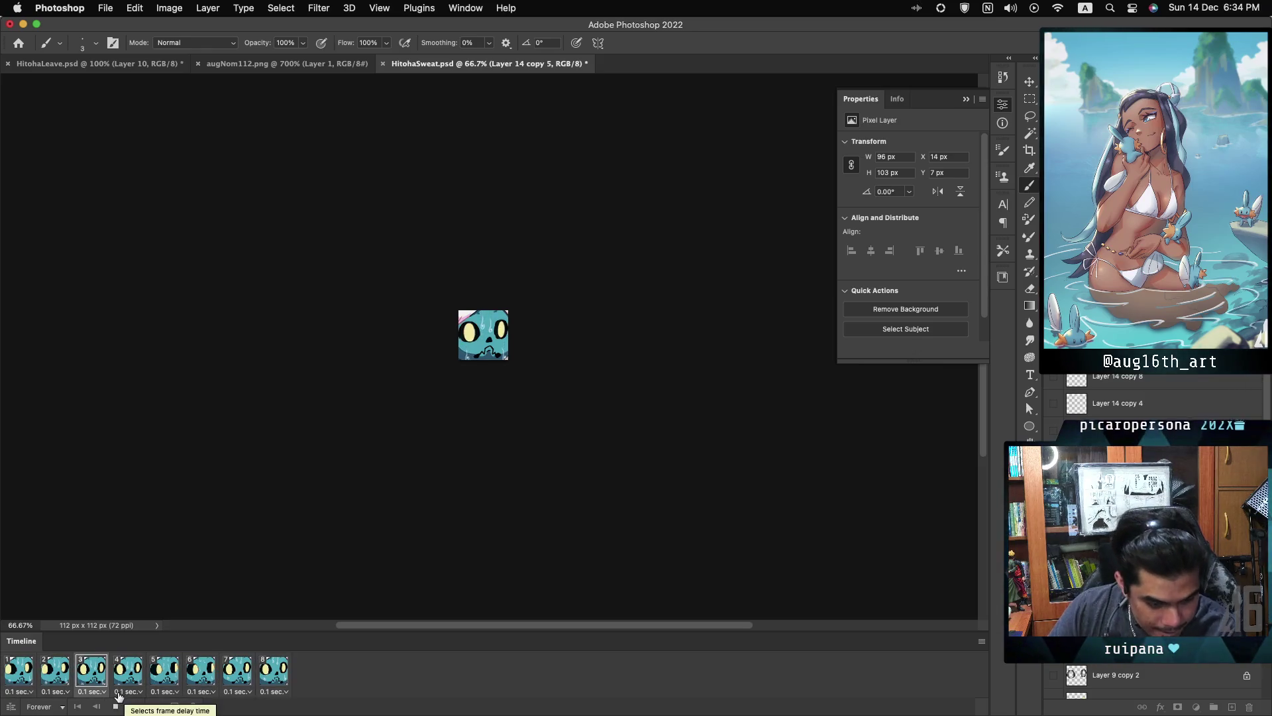
{"action": "left_click", "coordinate": [94, 676]}
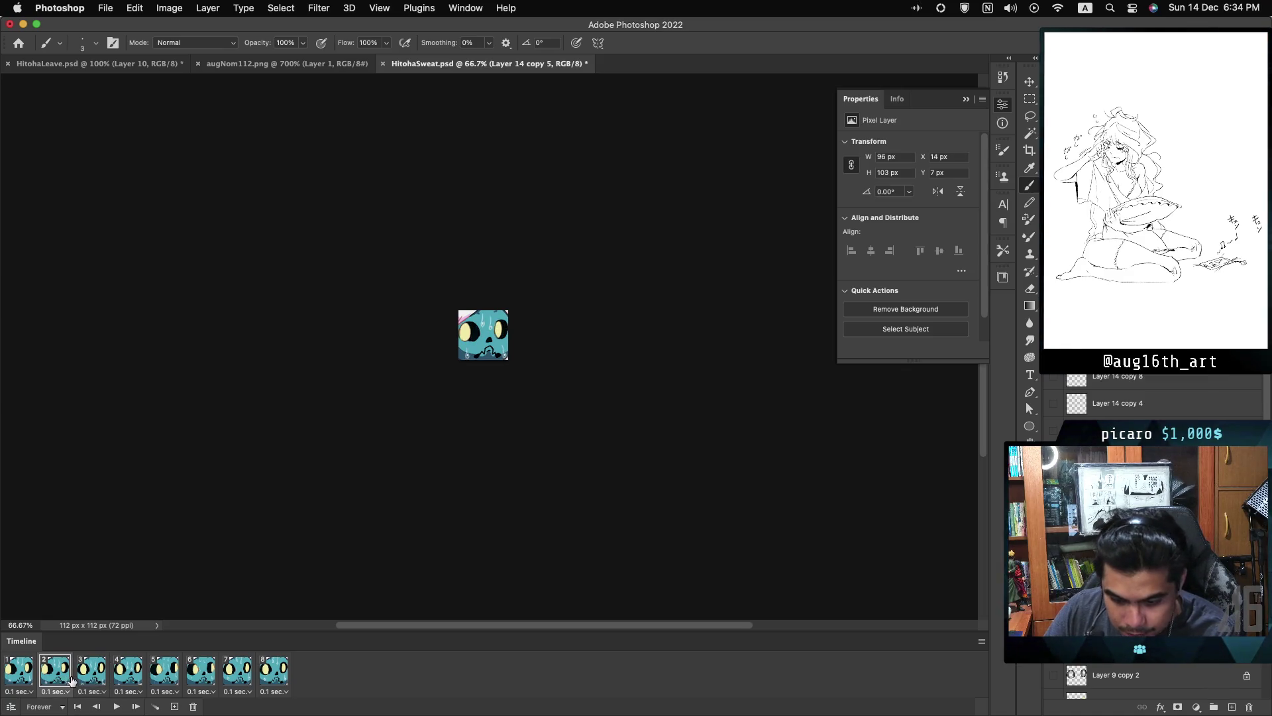
- Inspect frames 2 through 7 one at a time, then restart the loop
{"action": "scroll", "coordinate": [1153, 530], "scroll_direction": "down", "scroll_amount": 2}
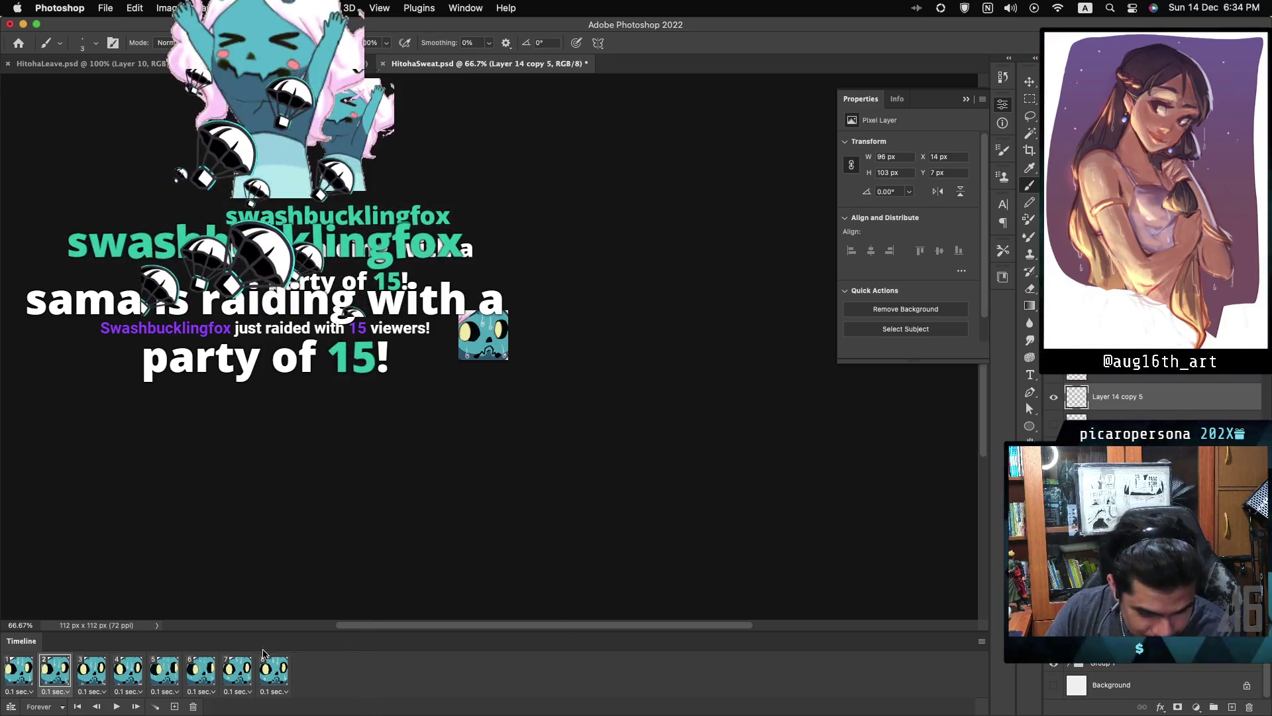
{"action": "left_click", "coordinate": [91, 673]}
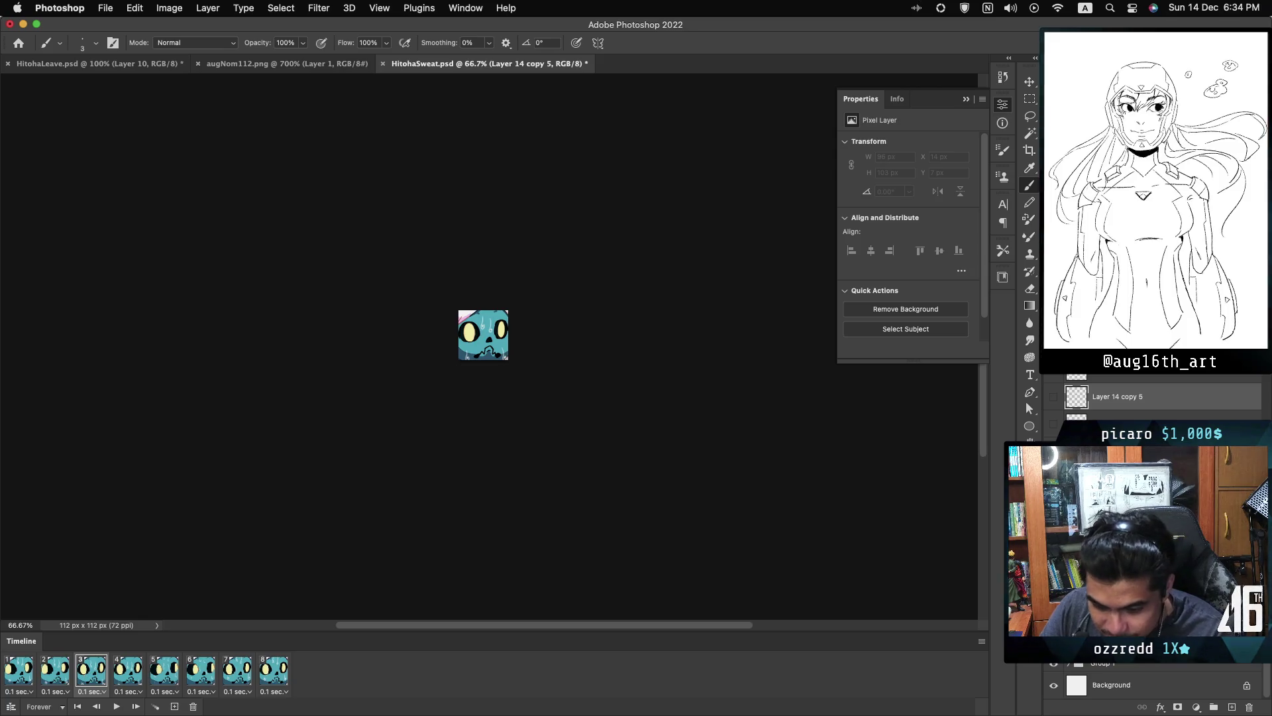
{"action": "left_click", "coordinate": [60, 671]}
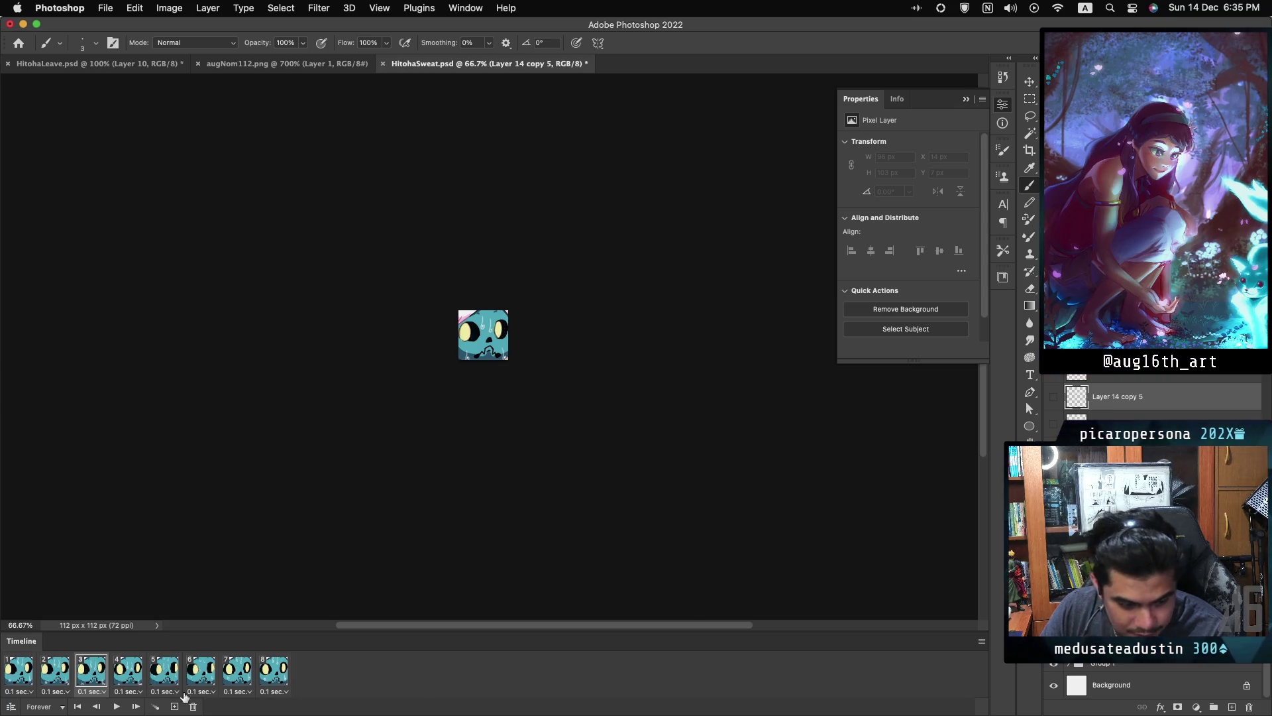
{"action": "left_click", "coordinate": [92, 679]}
{"action": "left_click", "coordinate": [130, 678]}
{"action": "left_click", "coordinate": [171, 679]}
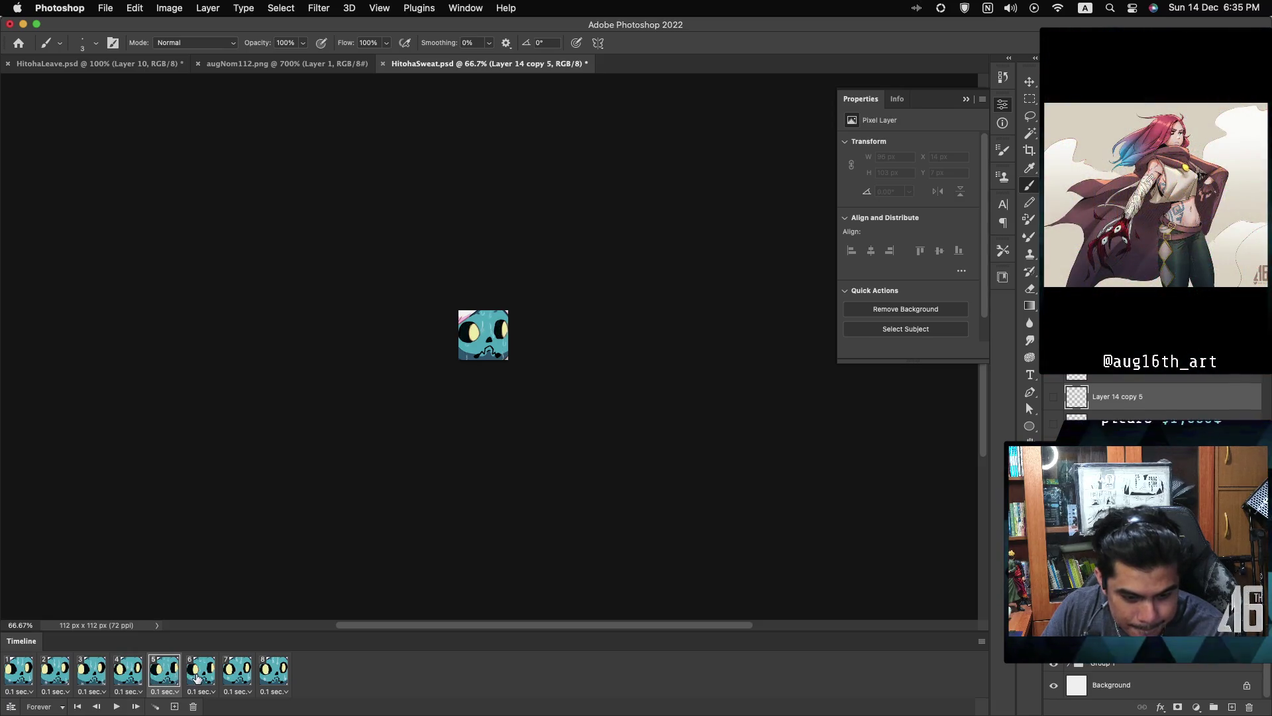
{"action": "left_click", "coordinate": [201, 677]}
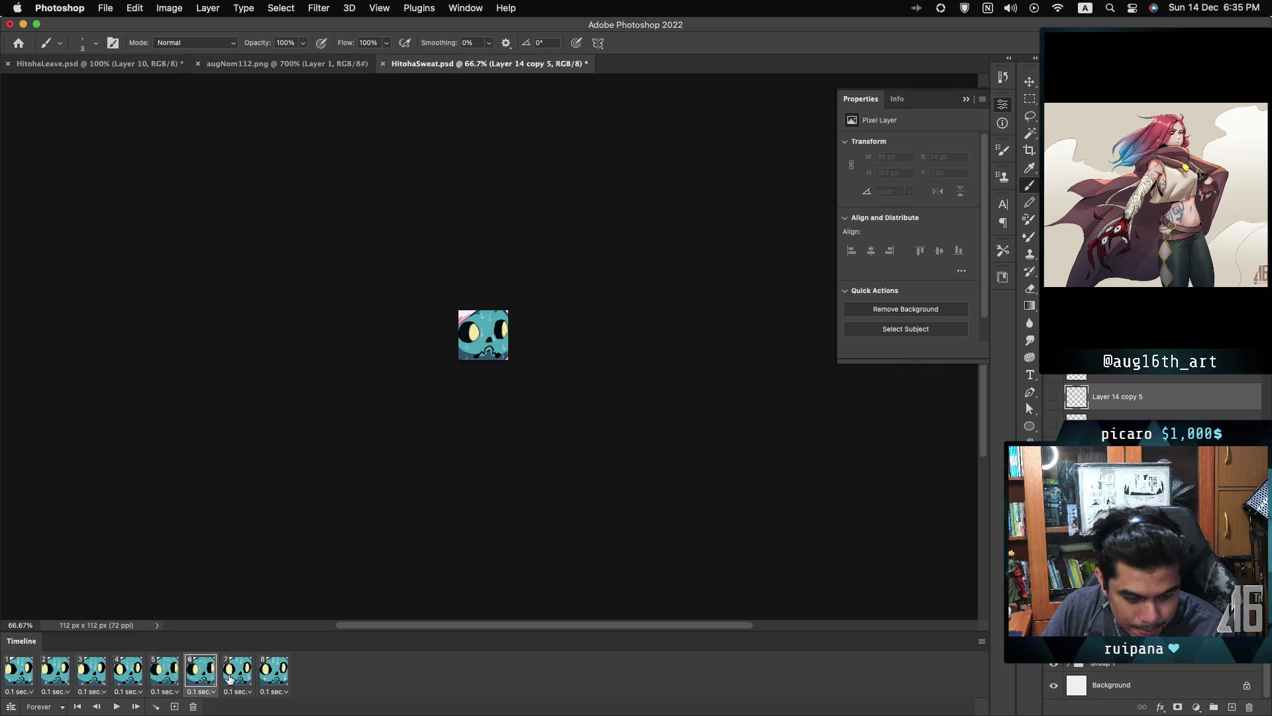
{"action": "left_click", "coordinate": [235, 677]}
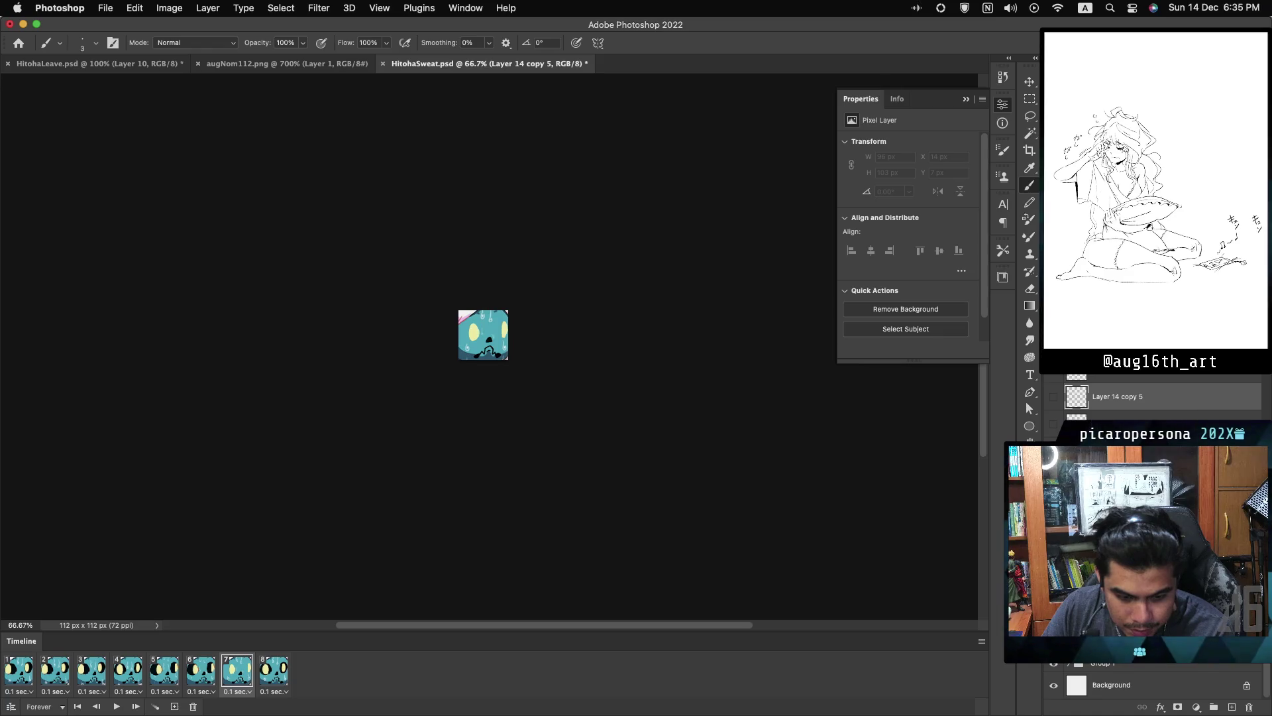
{"action": "left_click", "coordinate": [242, 682]}
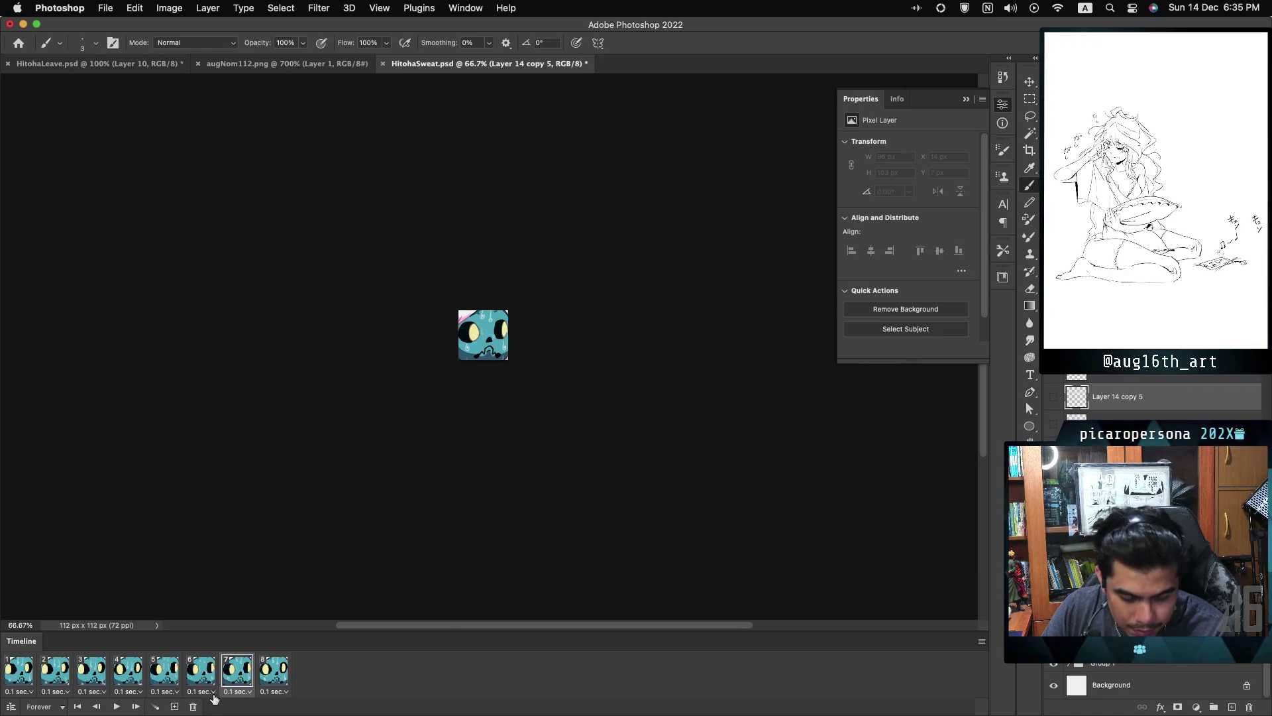
{"action": "key", "text": "space"}
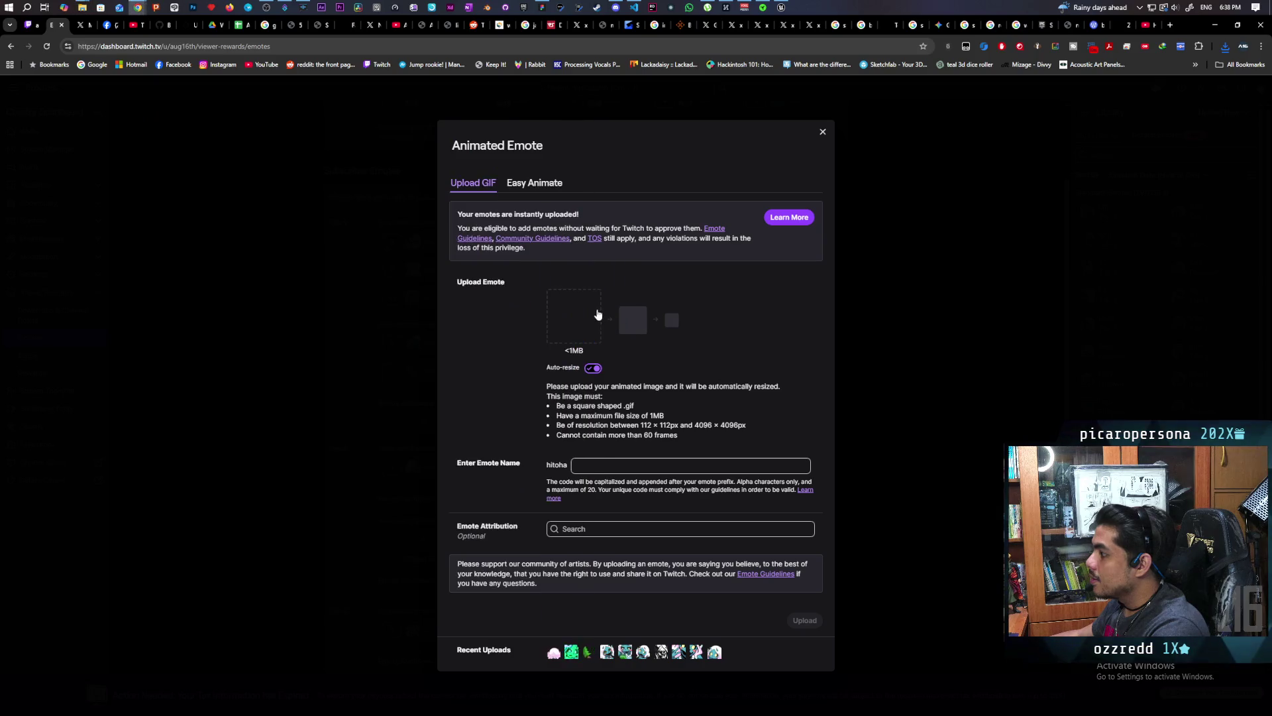
- Name the animated emote 'S' and upload it
{"action": "left_click", "coordinate": [606, 463]}
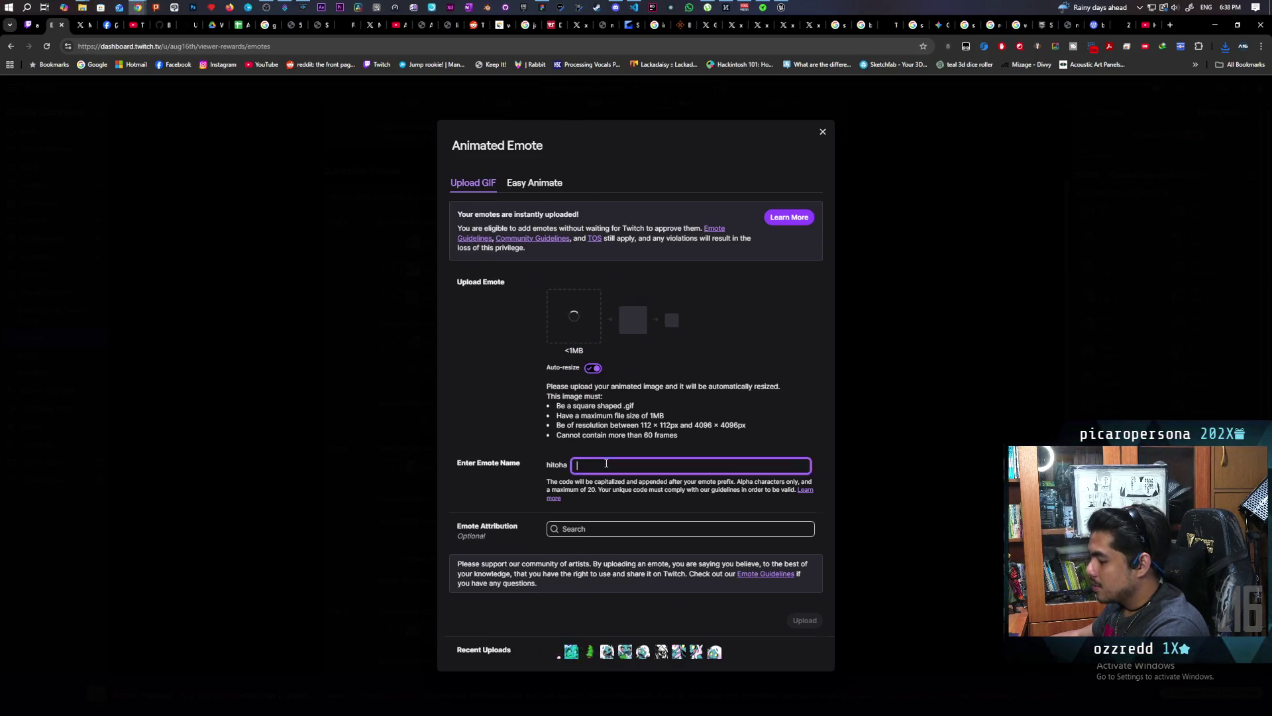
{"action": "type", "text": "S"}
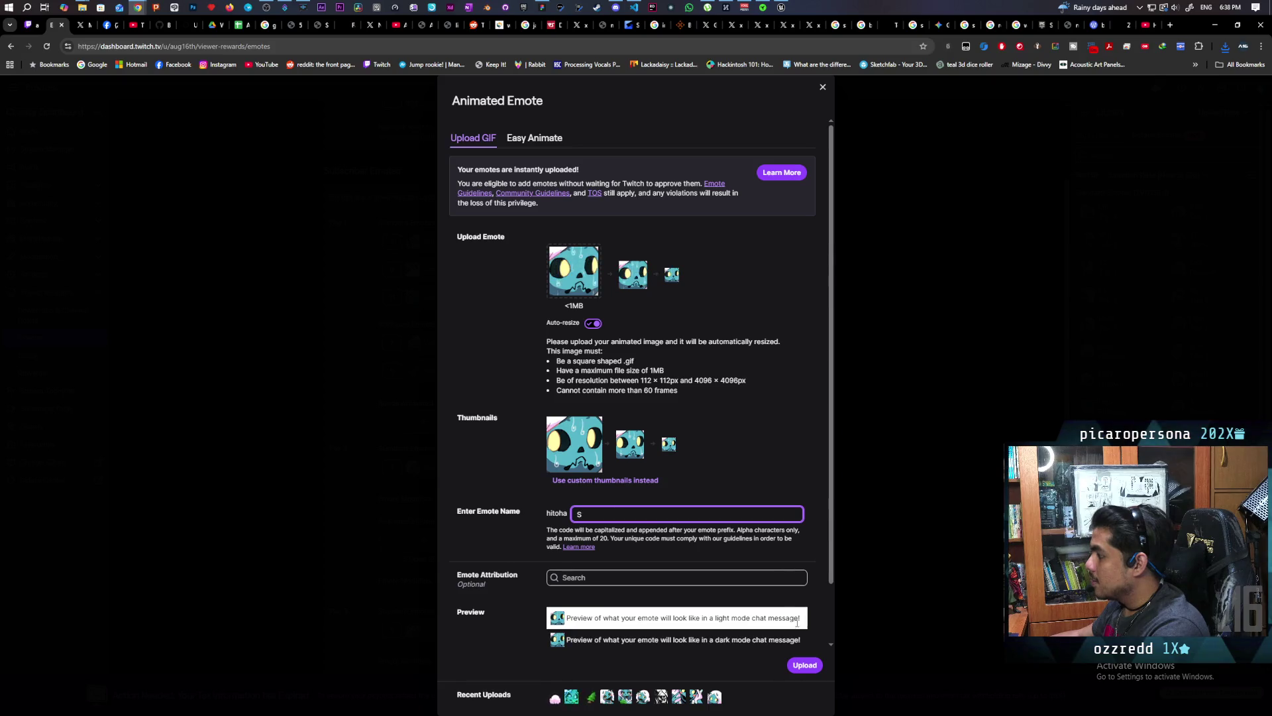
{"action": "left_click", "coordinate": [806, 670]}
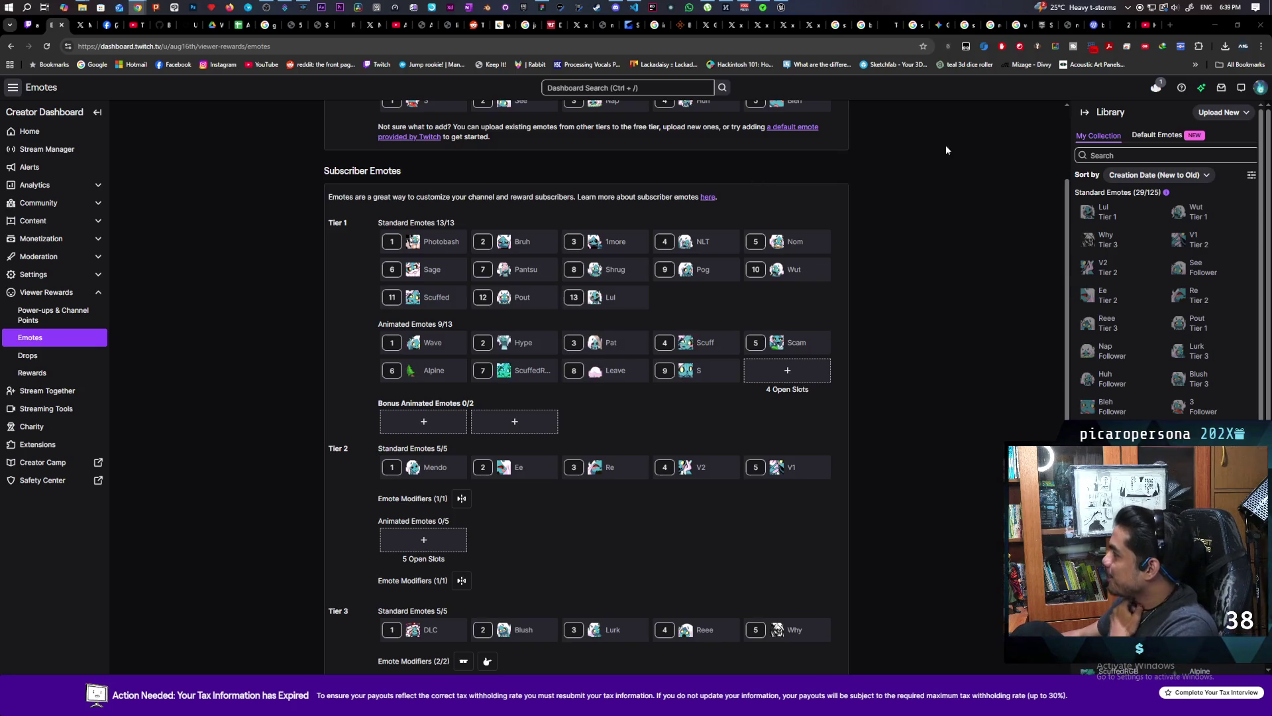
{"action": "left_click", "coordinate": [1164, 138]}
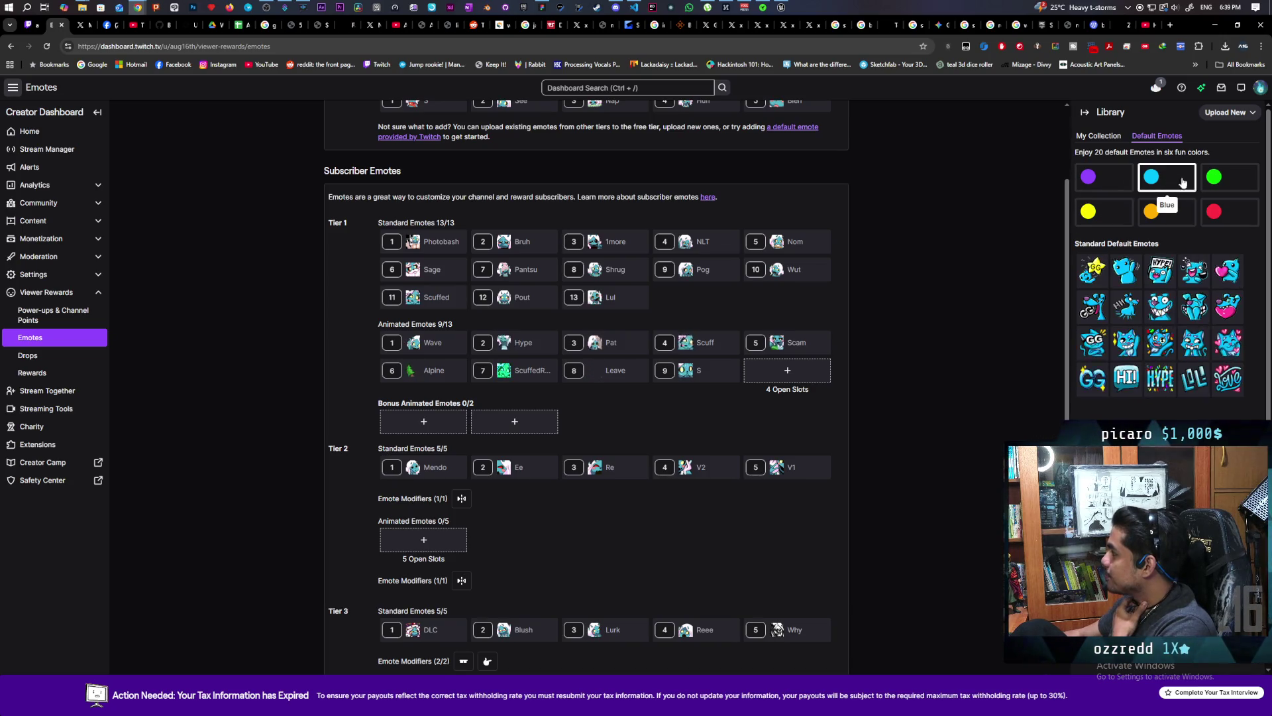
{"action": "left_click", "coordinate": [1225, 183]}
{"action": "left_click", "coordinate": [1177, 219]}
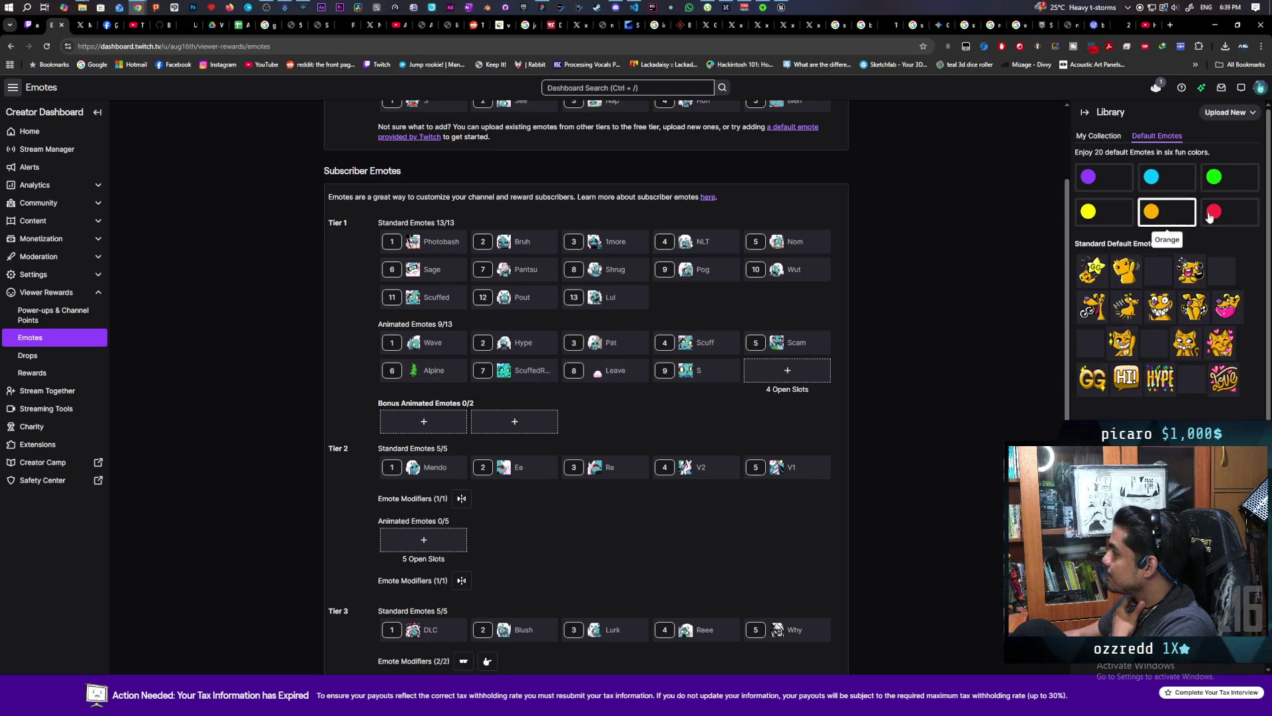
{"action": "left_click", "coordinate": [1234, 219]}
{"action": "left_click", "coordinate": [1112, 220]}
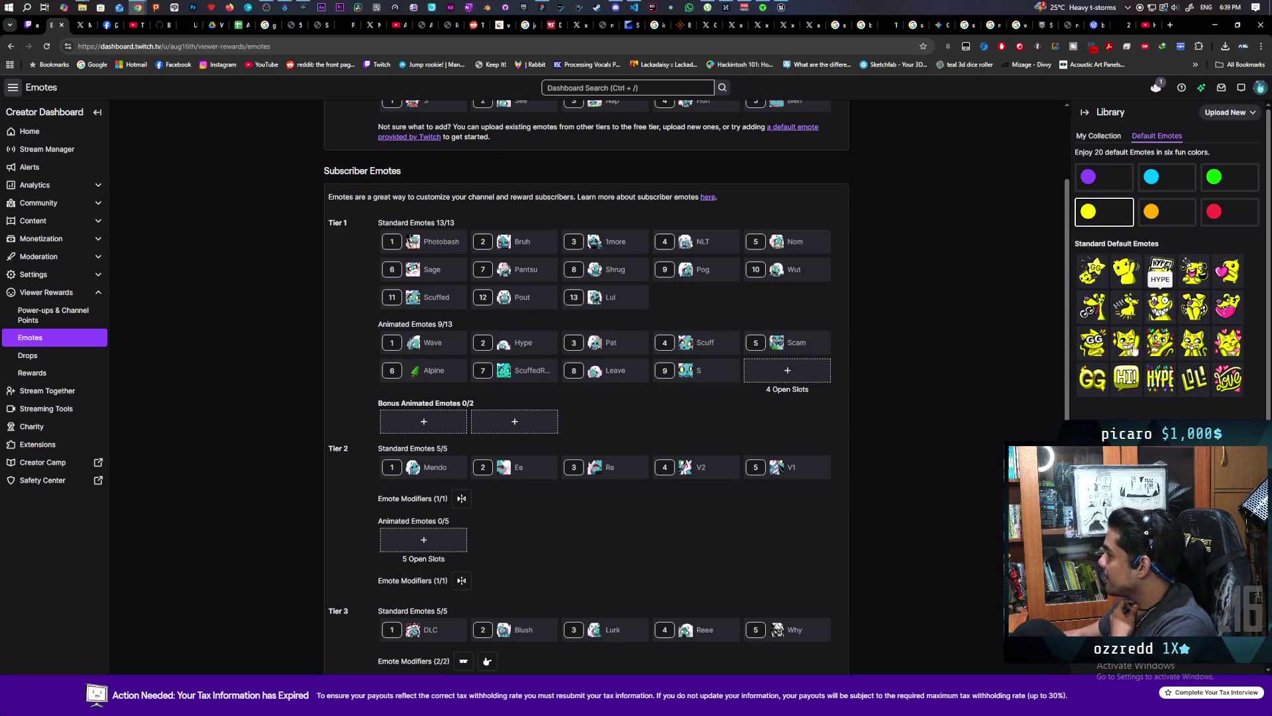
{"action": "left_click", "coordinate": [1098, 135]}
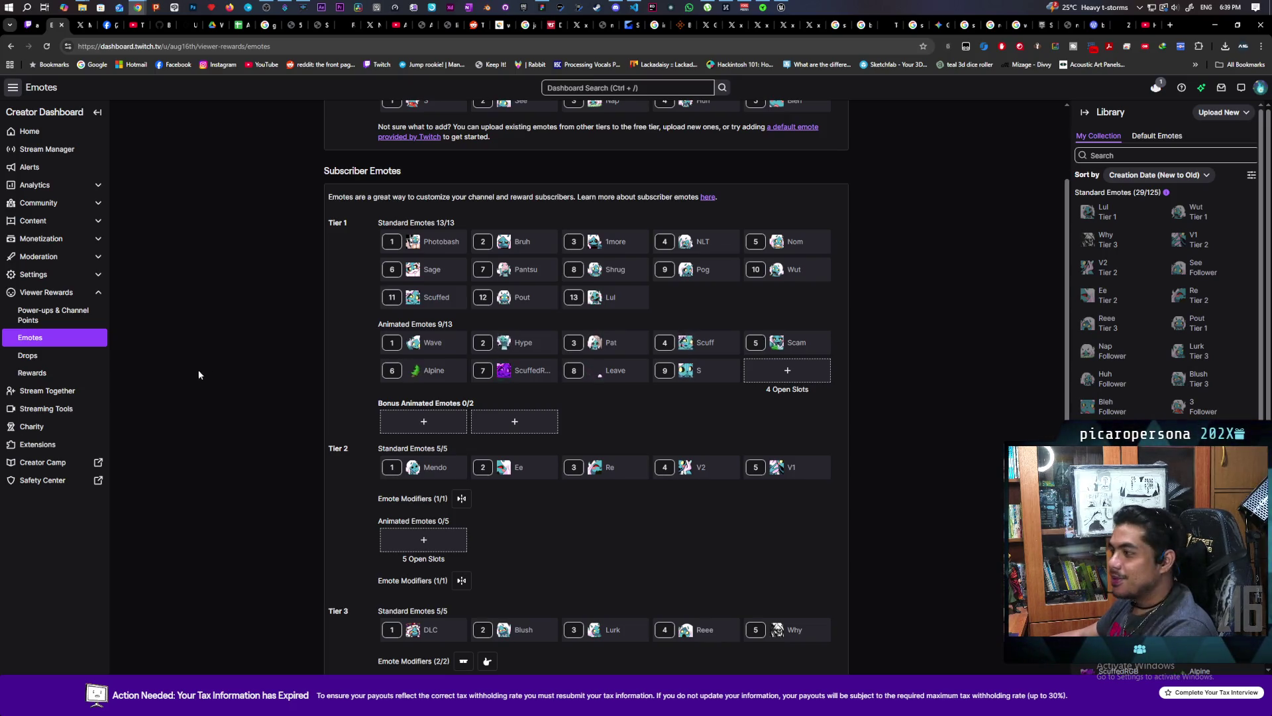
{"action": "mouse_move", "coordinate": [615, 8]}
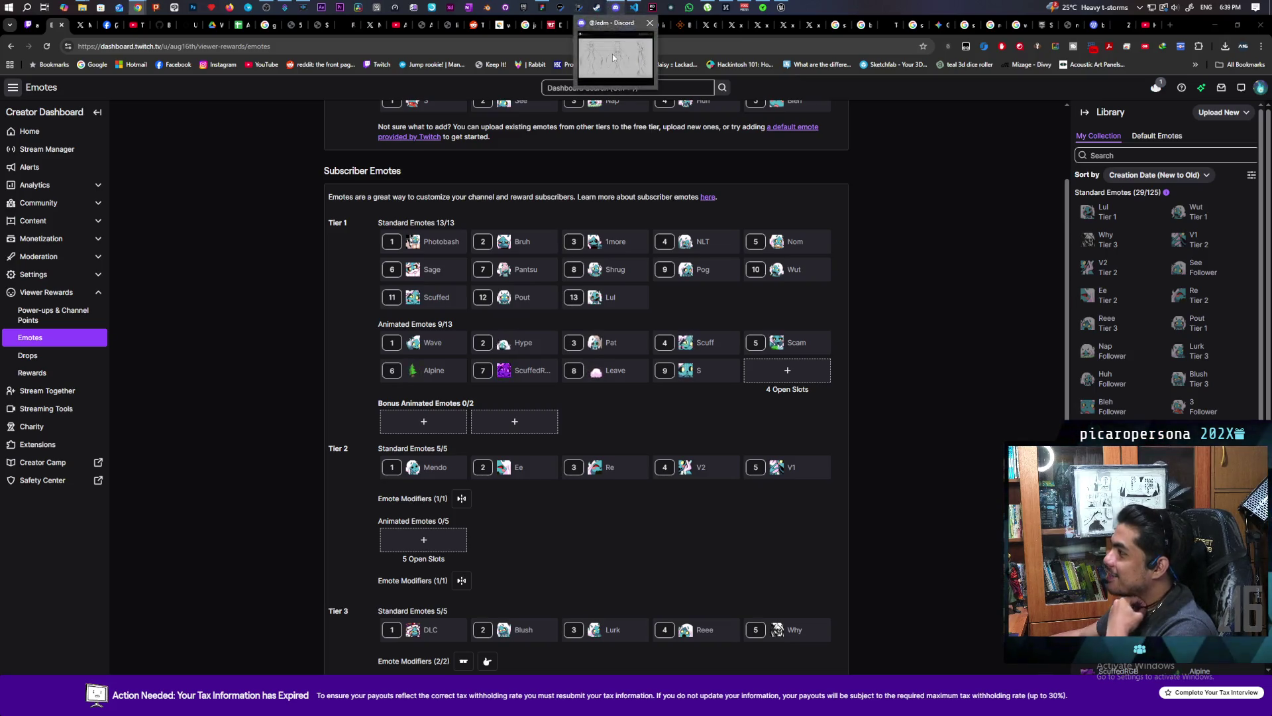
- Zoom into the shared sketch, close it, and go to Aniflow Interactive's #emote-suggestions
{"action": "left_click", "coordinate": [612, 54]}
{"action": "left_click", "coordinate": [528, 134]}
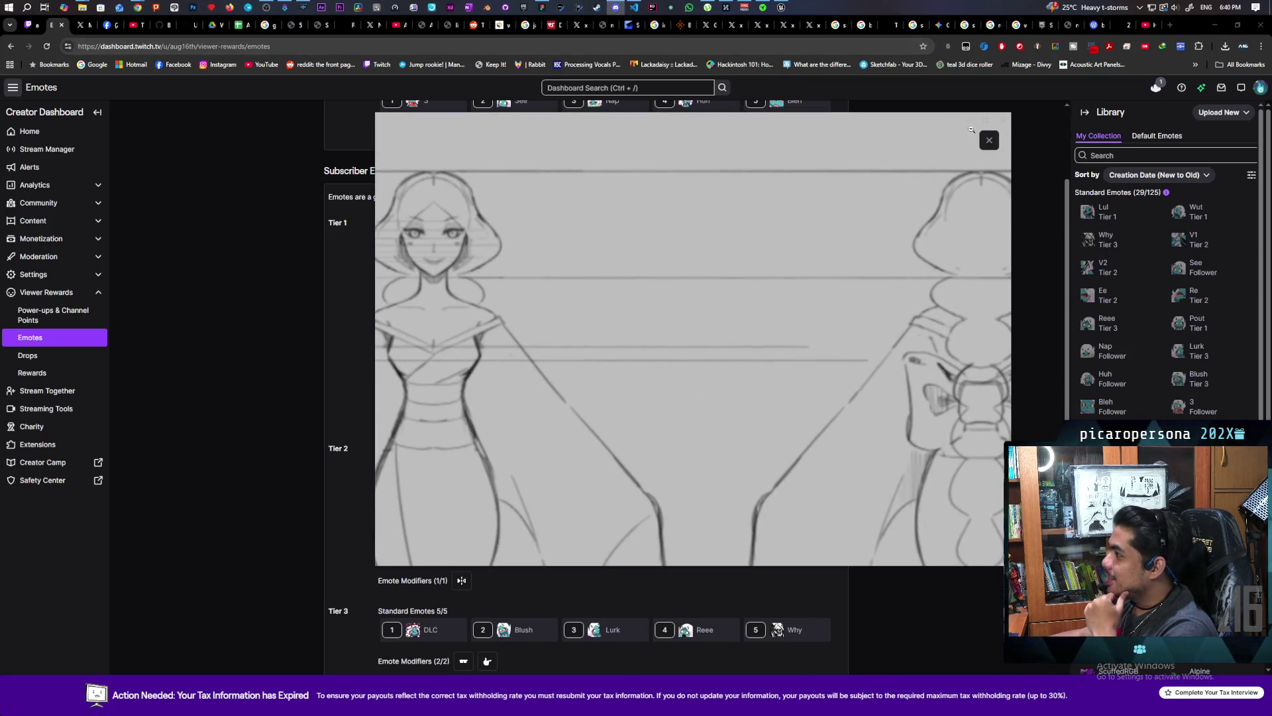
{"action": "left_click", "coordinate": [990, 140]}
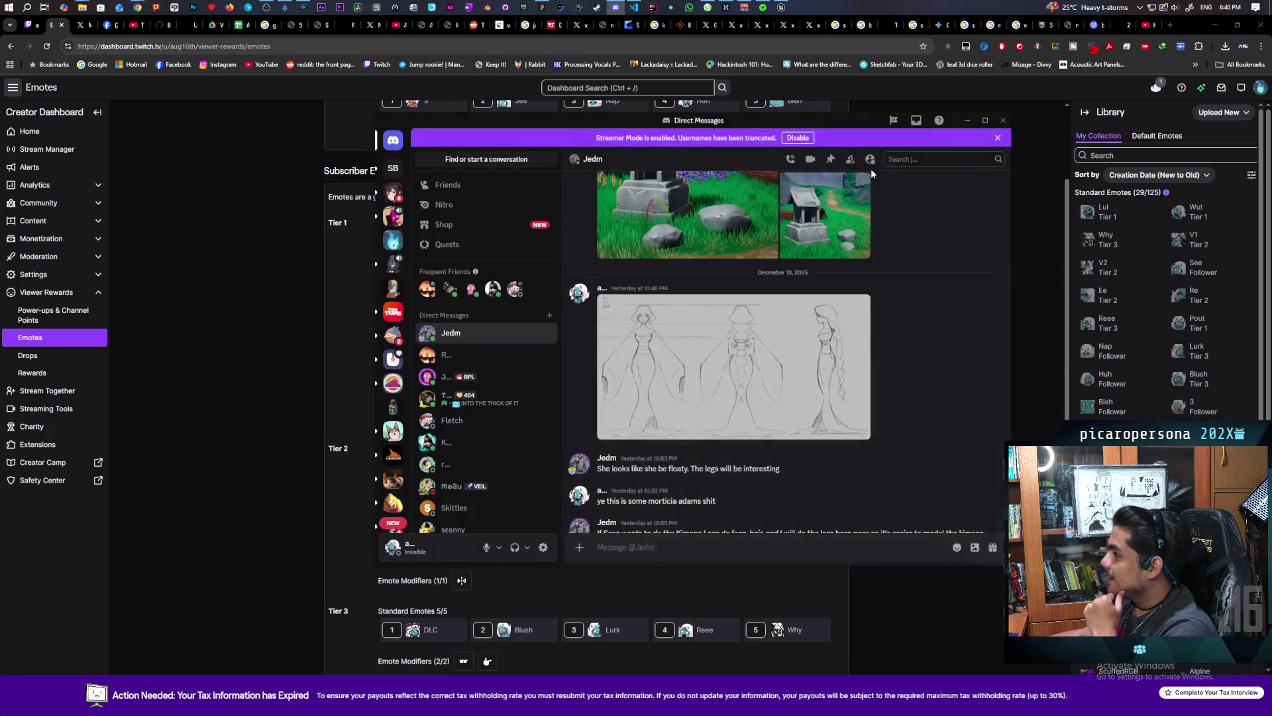
{"action": "left_click", "coordinate": [393, 242]}
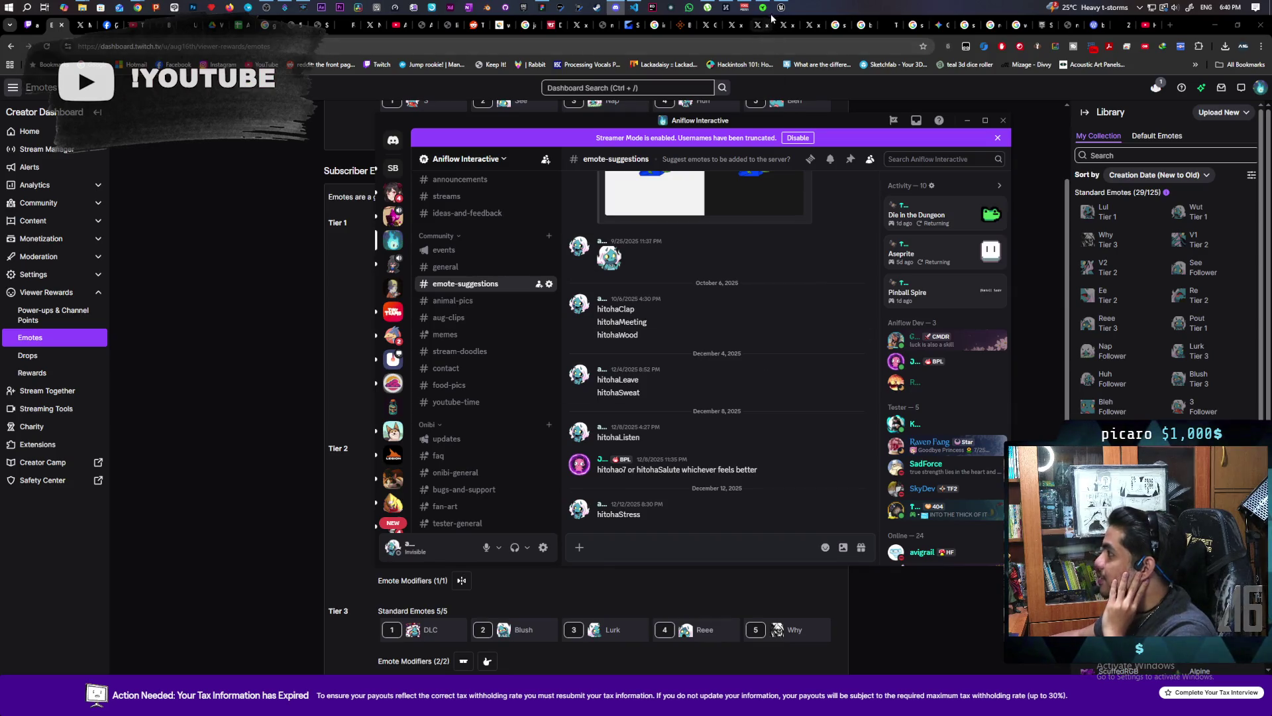
- Bring the Chrome window forward and switch to the MakeEmoji Blob Sweats Emoji Maker tab
{"action": "mouse_move", "coordinate": [596, 6]}
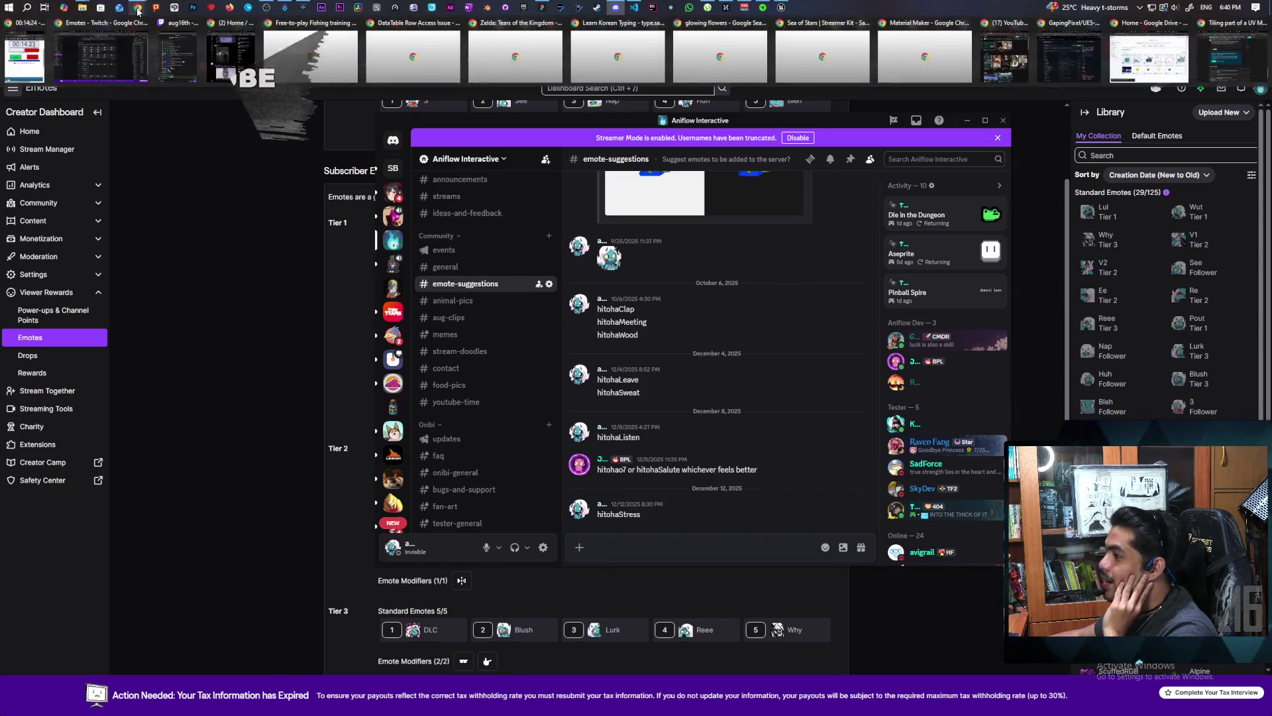
{"action": "left_click", "coordinate": [1115, 70]}
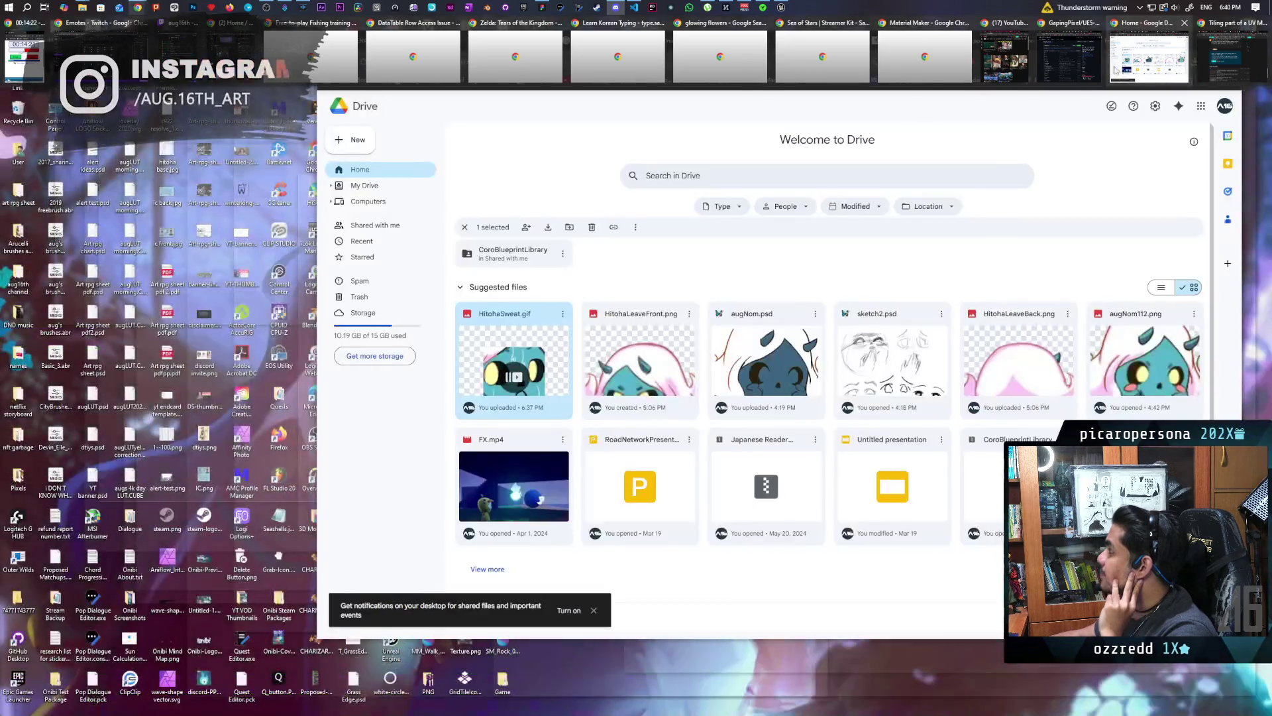
{"action": "mouse_move", "coordinate": [1073, 69]}
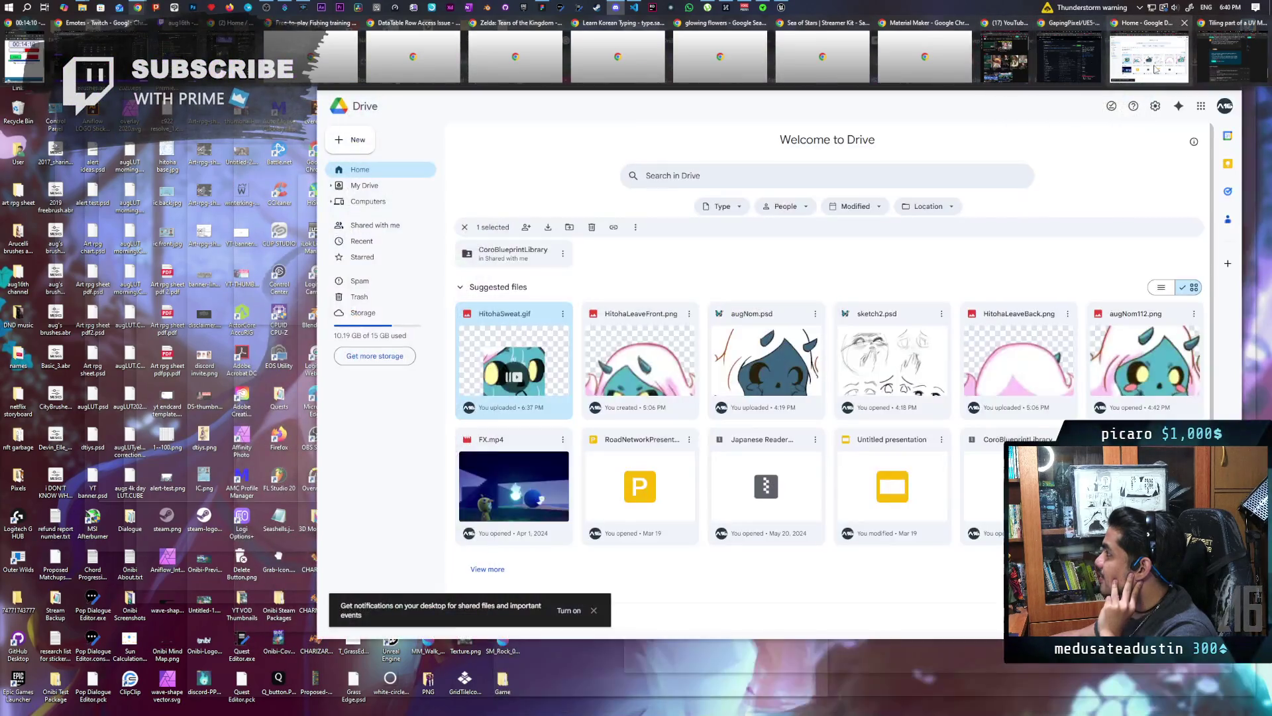
{"action": "left_click", "coordinate": [1127, 59]}
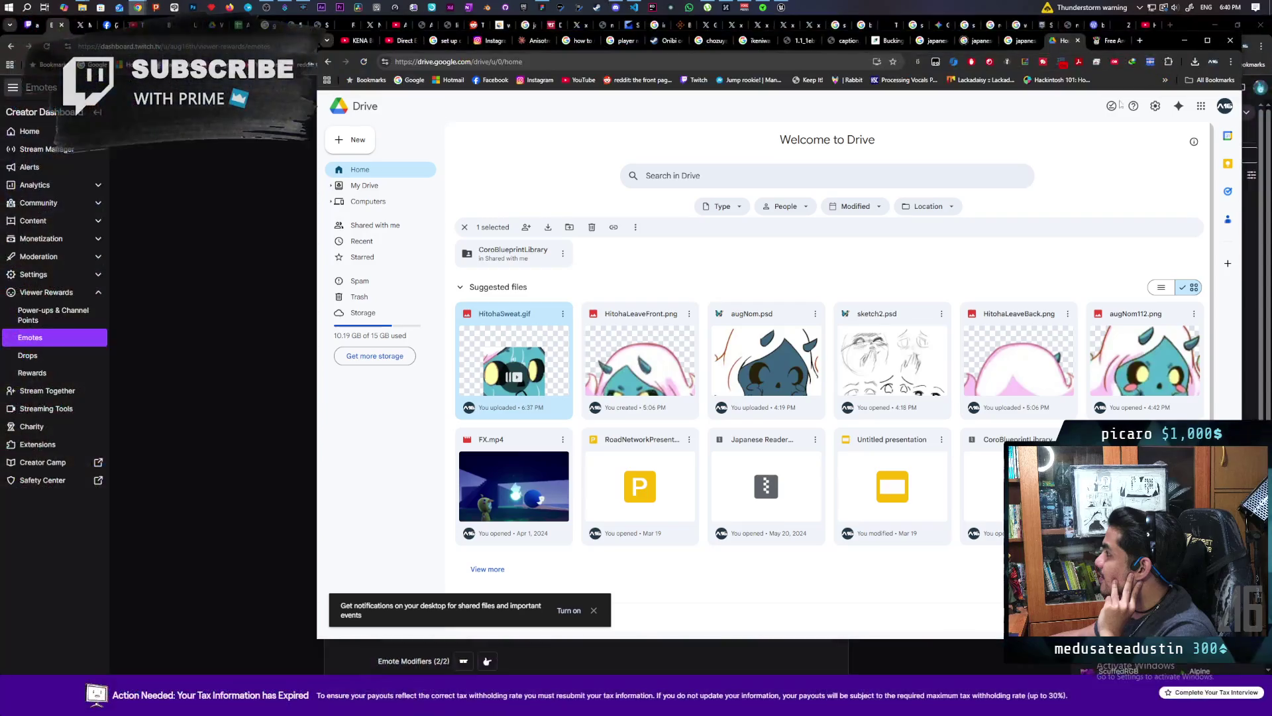
{"action": "left_click", "coordinate": [1099, 44]}
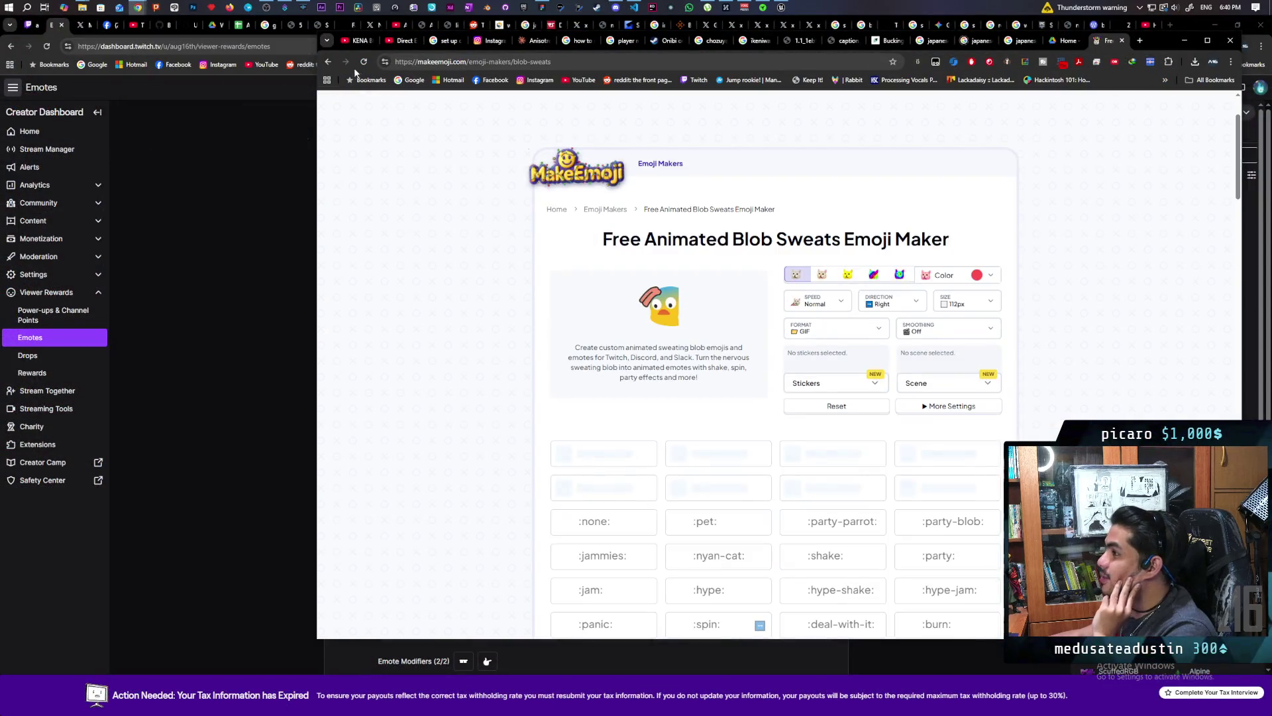
- Trim the URL to makeemoji.com/emoji-makers to browse all 2942 emoji makers
{"action": "scroll", "coordinate": [604, 351], "scroll_direction": "down", "scroll_amount": 4}
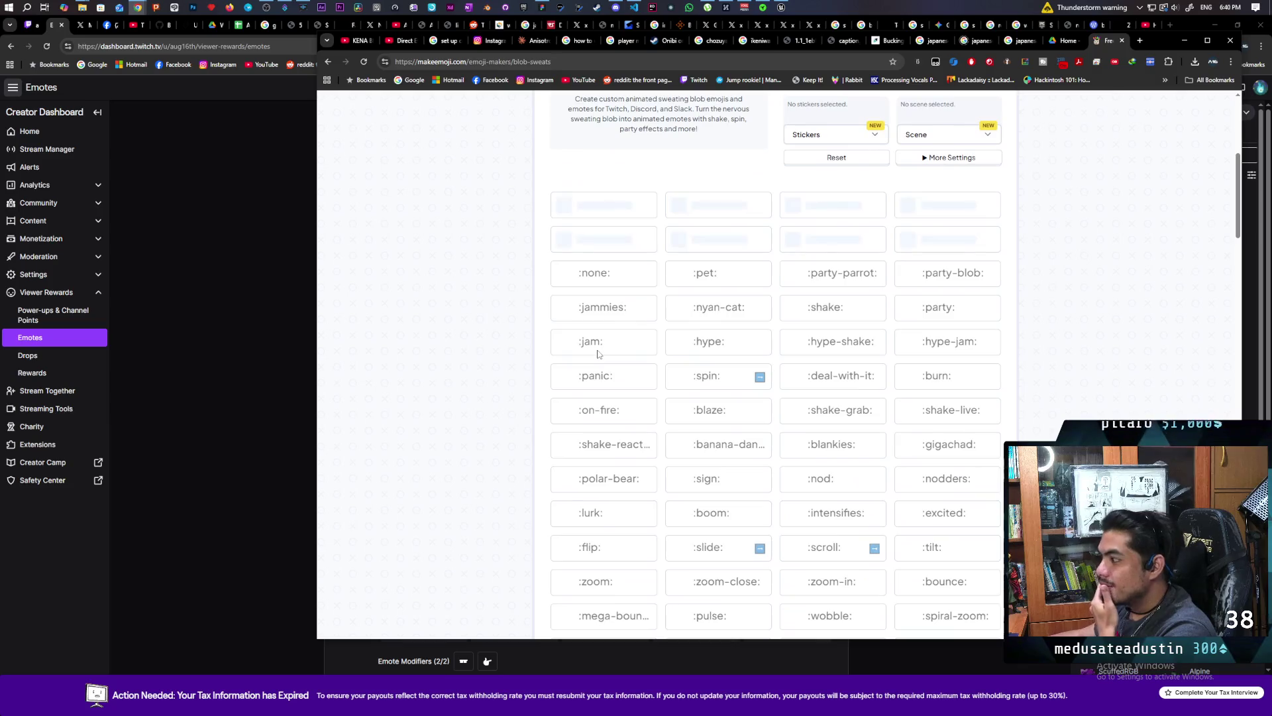
{"action": "scroll", "coordinate": [604, 350], "scroll_direction": "up", "scroll_amount": 4}
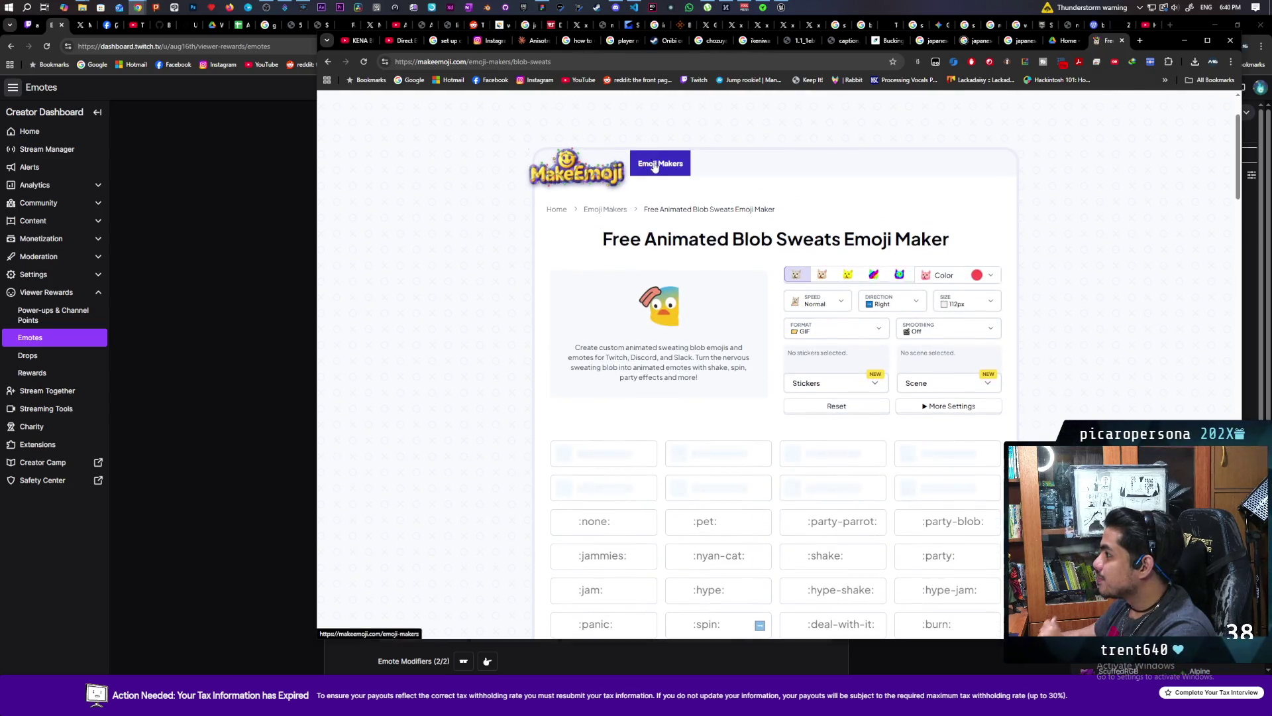
{"action": "left_click", "coordinate": [534, 62]}
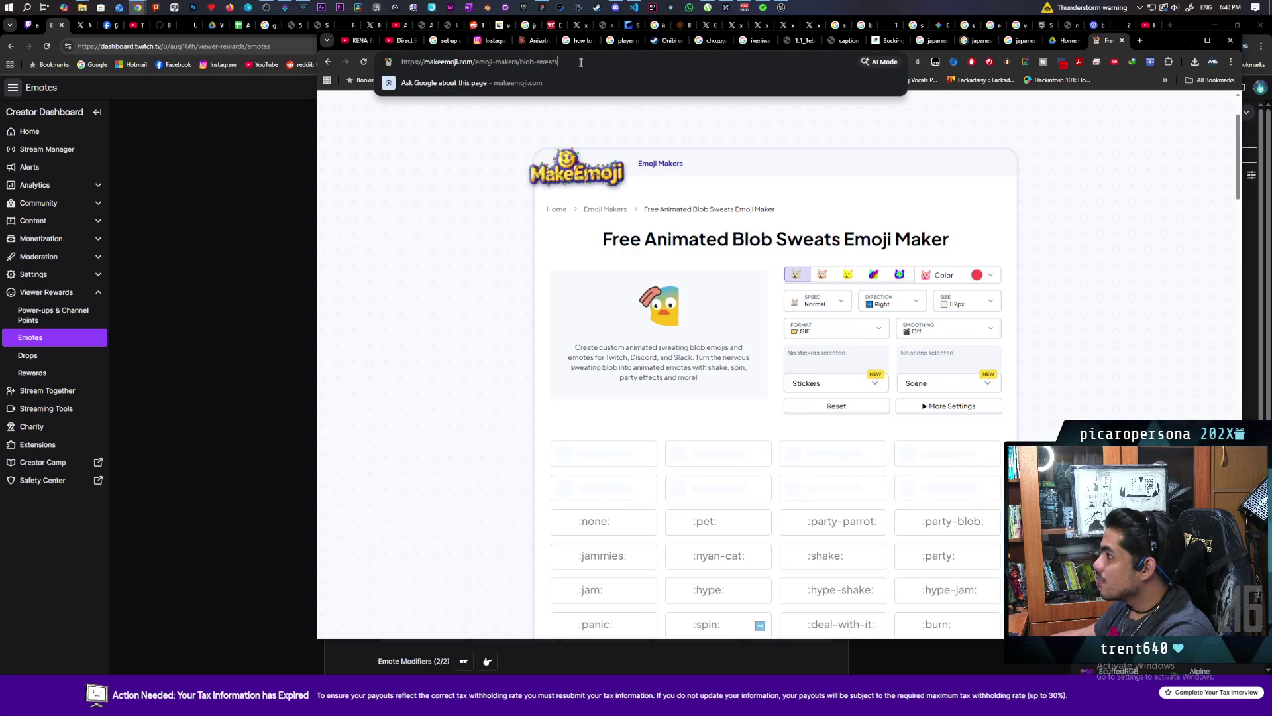
{"action": "key", "text": "BackSpace"}
{"action": "key", "text": "Return"}
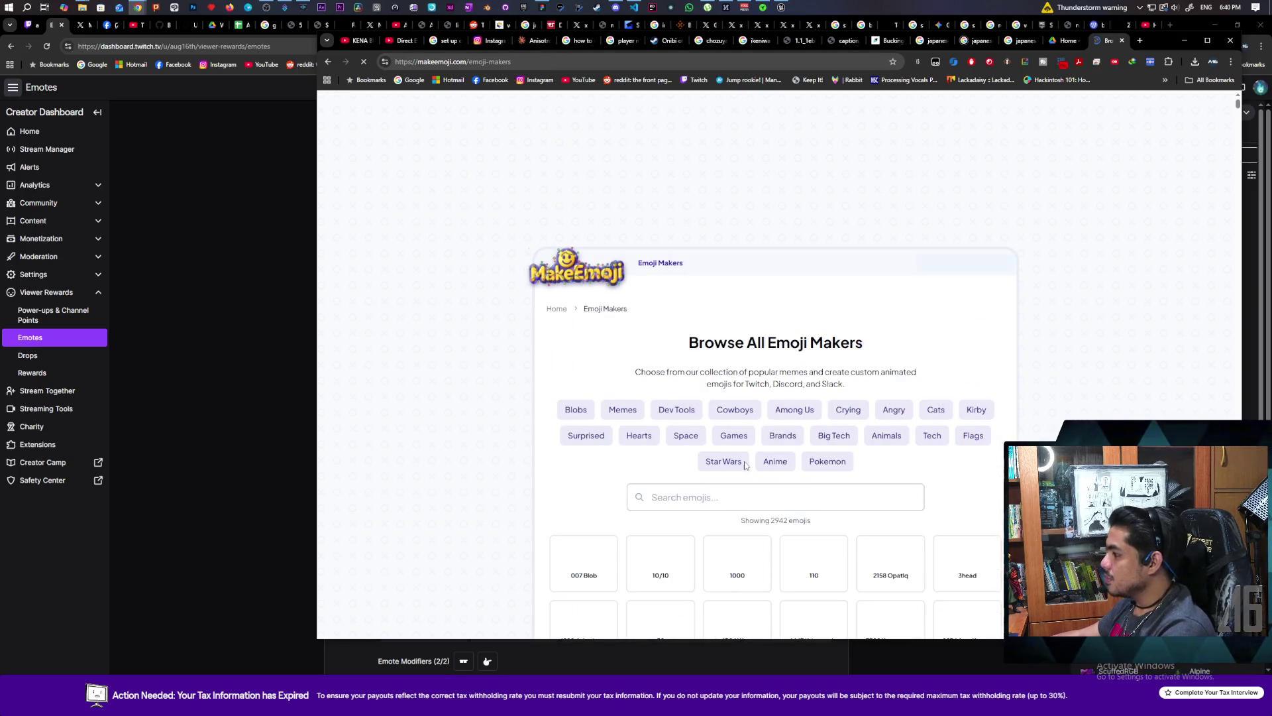
{"action": "scroll", "coordinate": [497, 465], "scroll_direction": "down", "scroll_amount": 3}
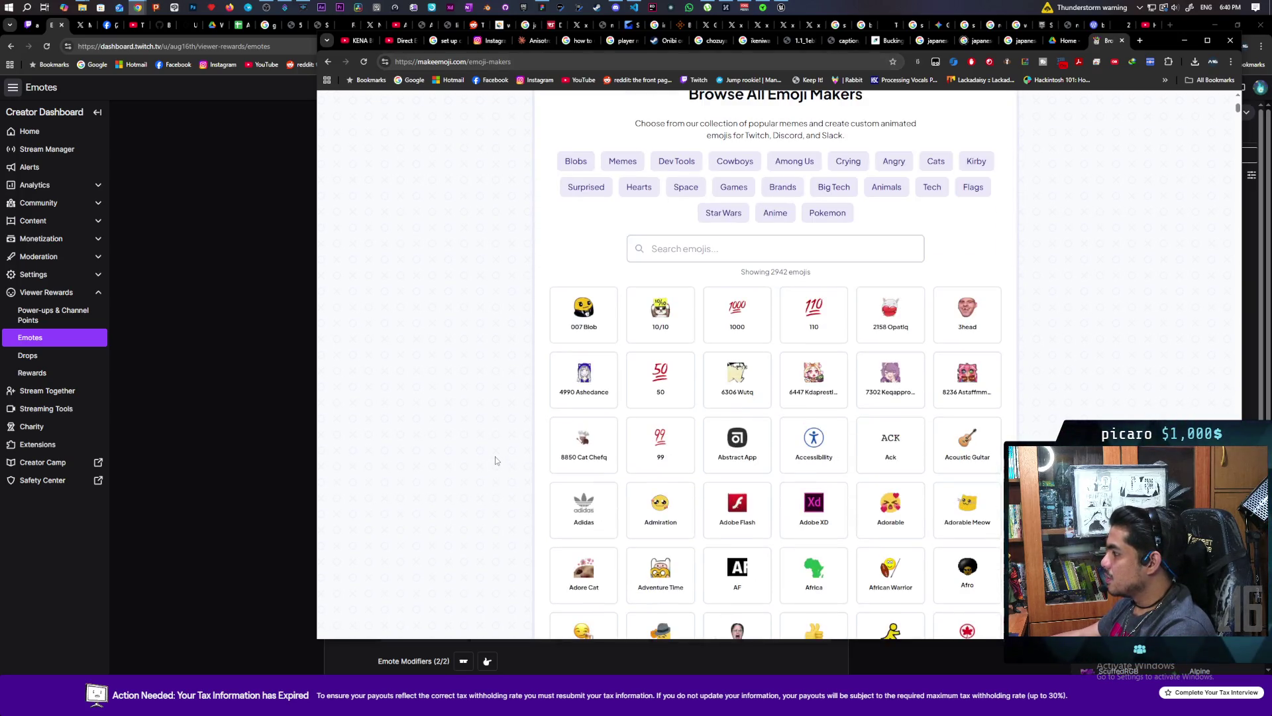
{"action": "scroll", "coordinate": [496, 460], "scroll_direction": "up", "scroll_amount": 4}
{"action": "scroll", "coordinate": [495, 459], "scroll_direction": "down", "scroll_amount": 8}
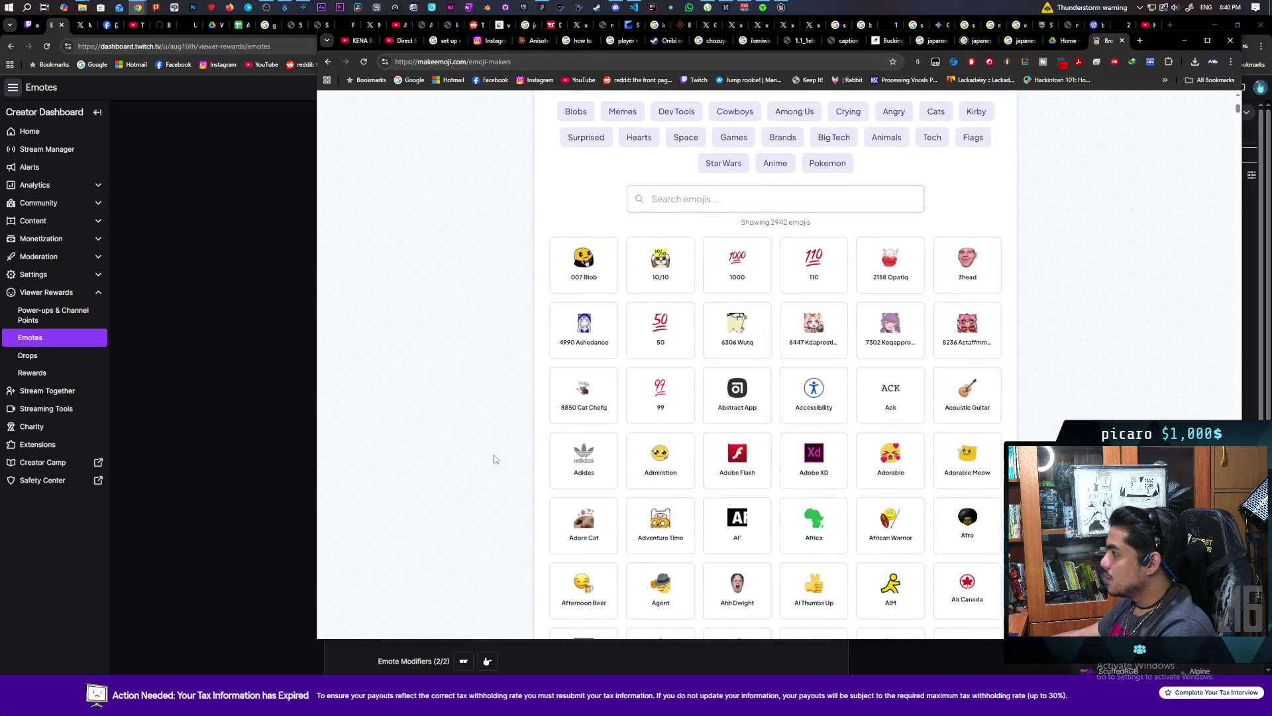
{"action": "scroll", "coordinate": [494, 459], "scroll_direction": "up", "scroll_amount": 10}
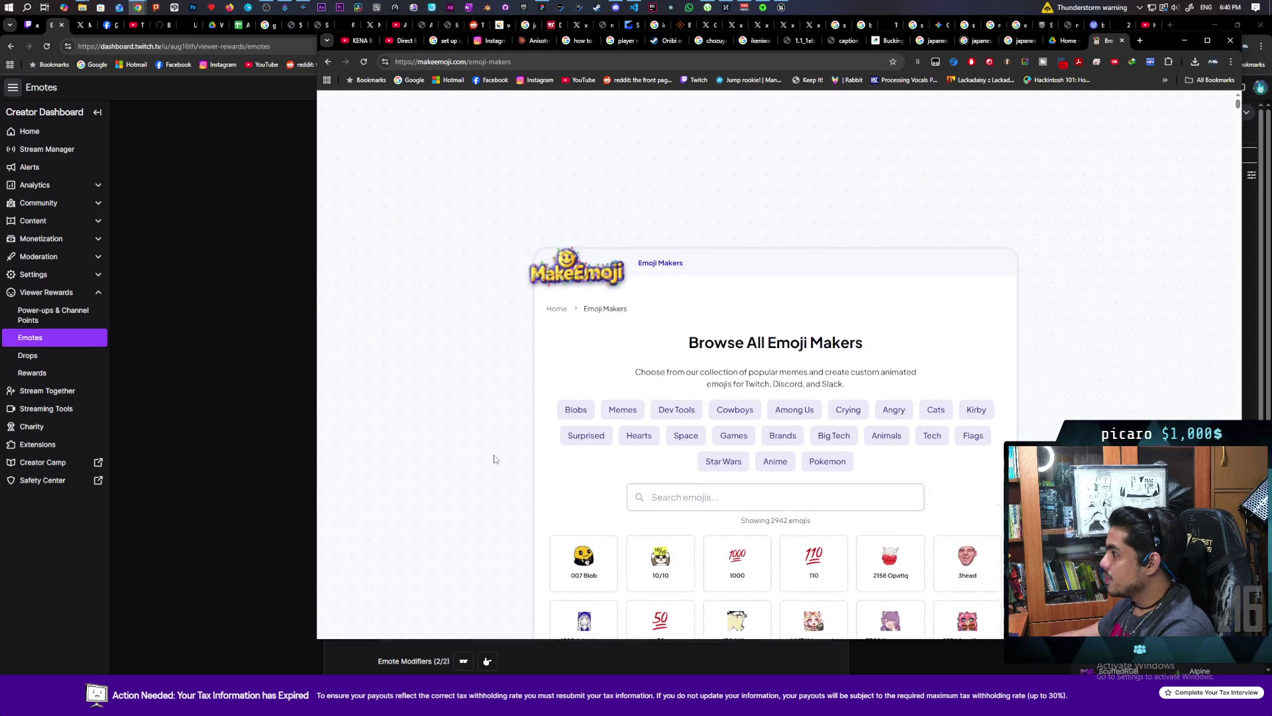
{"action": "left_click", "coordinate": [557, 309]}
{"action": "scroll", "coordinate": [481, 375], "scroll_direction": "down", "scroll_amount": 2}
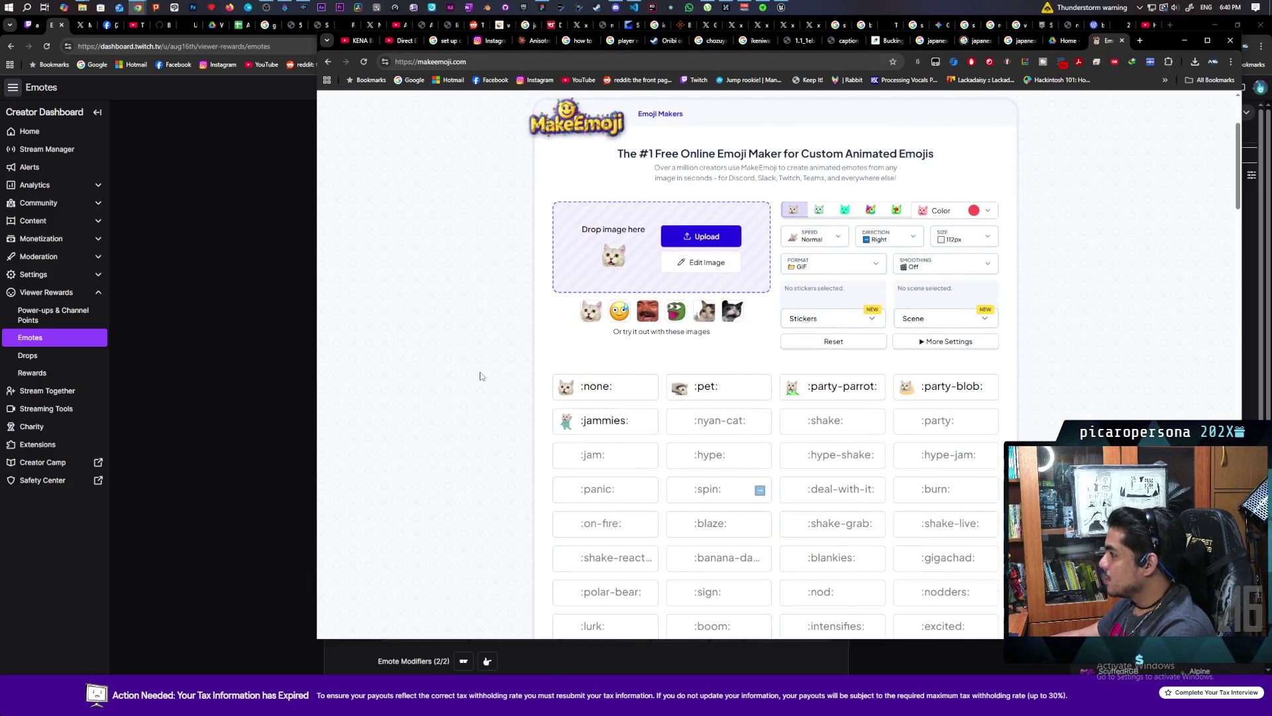
{"action": "scroll", "coordinate": [481, 375], "scroll_direction": "down", "scroll_amount": 1}
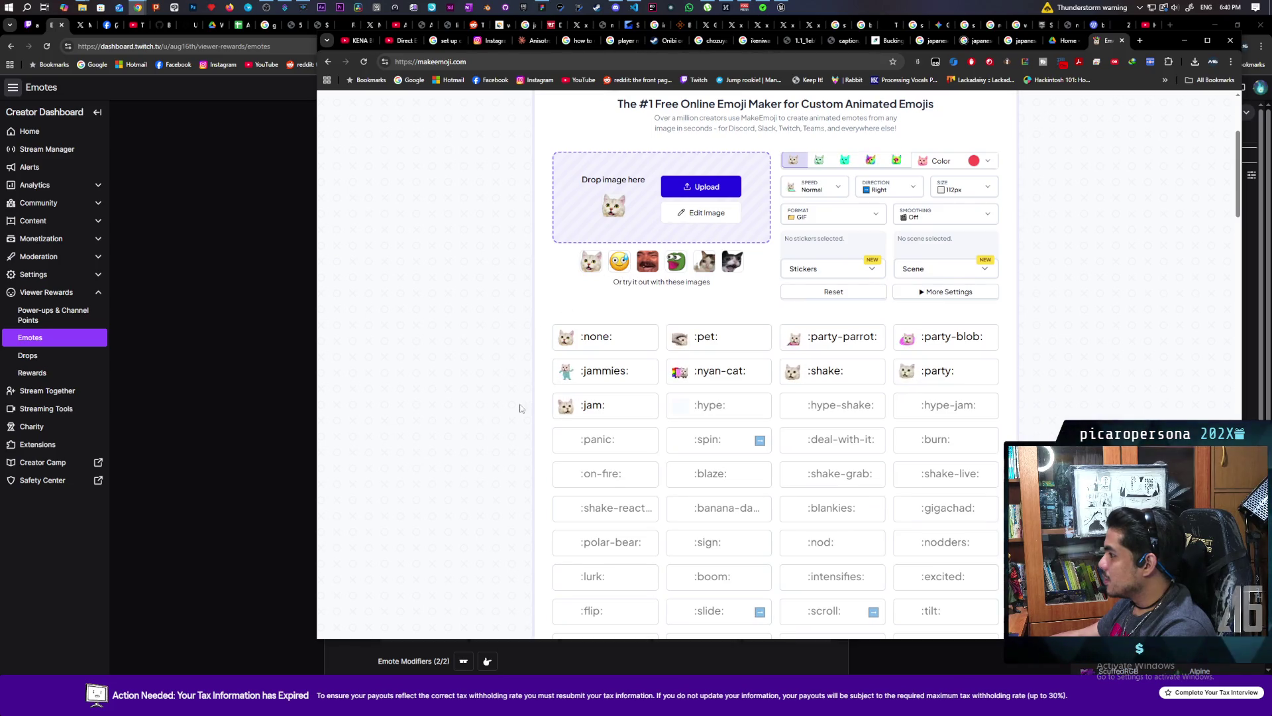
{"action": "scroll", "coordinate": [495, 383], "scroll_direction": "down", "scroll_amount": 2}
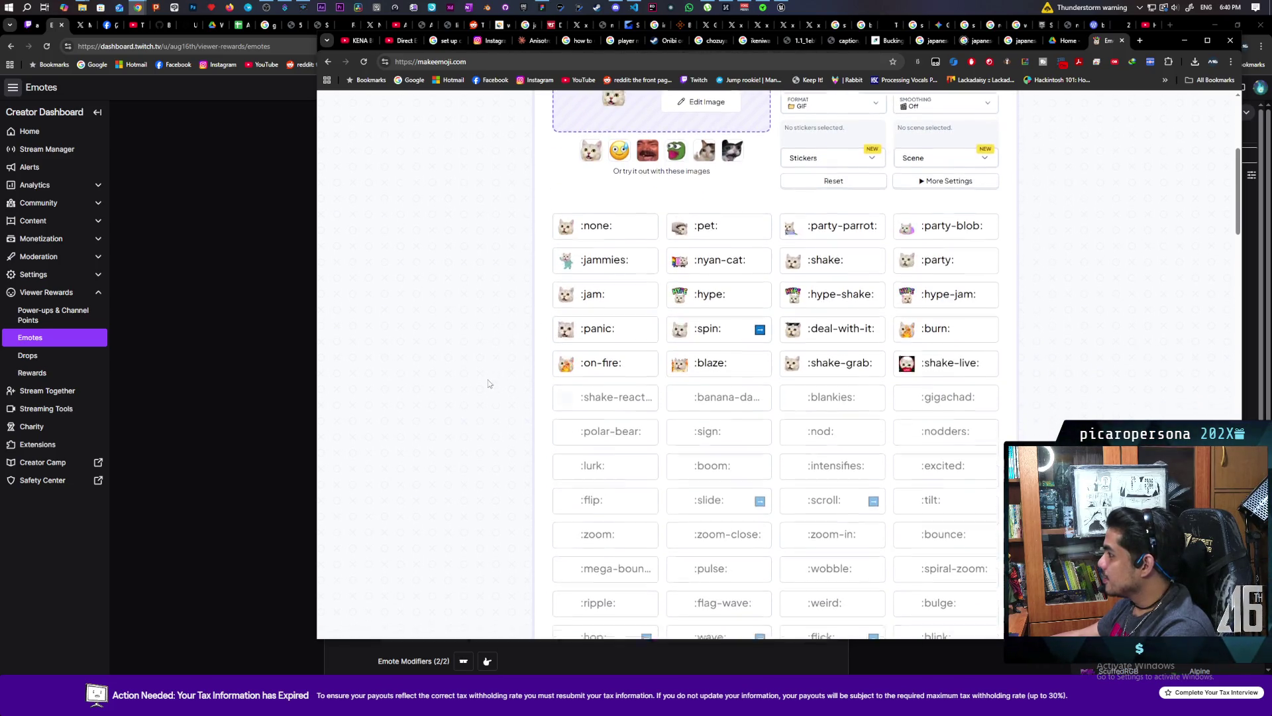
{"action": "scroll", "coordinate": [490, 384], "scroll_direction": "down", "scroll_amount": 2}
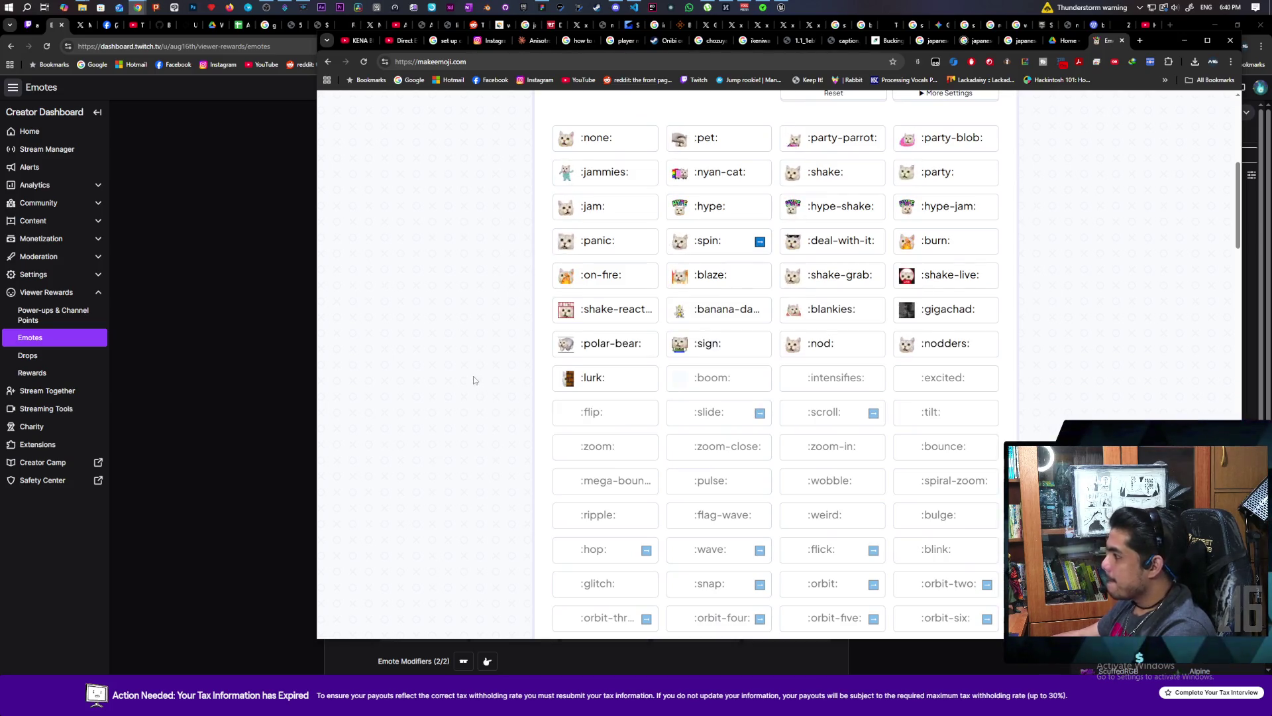
{"action": "scroll", "coordinate": [474, 387], "scroll_direction": "down", "scroll_amount": 1}
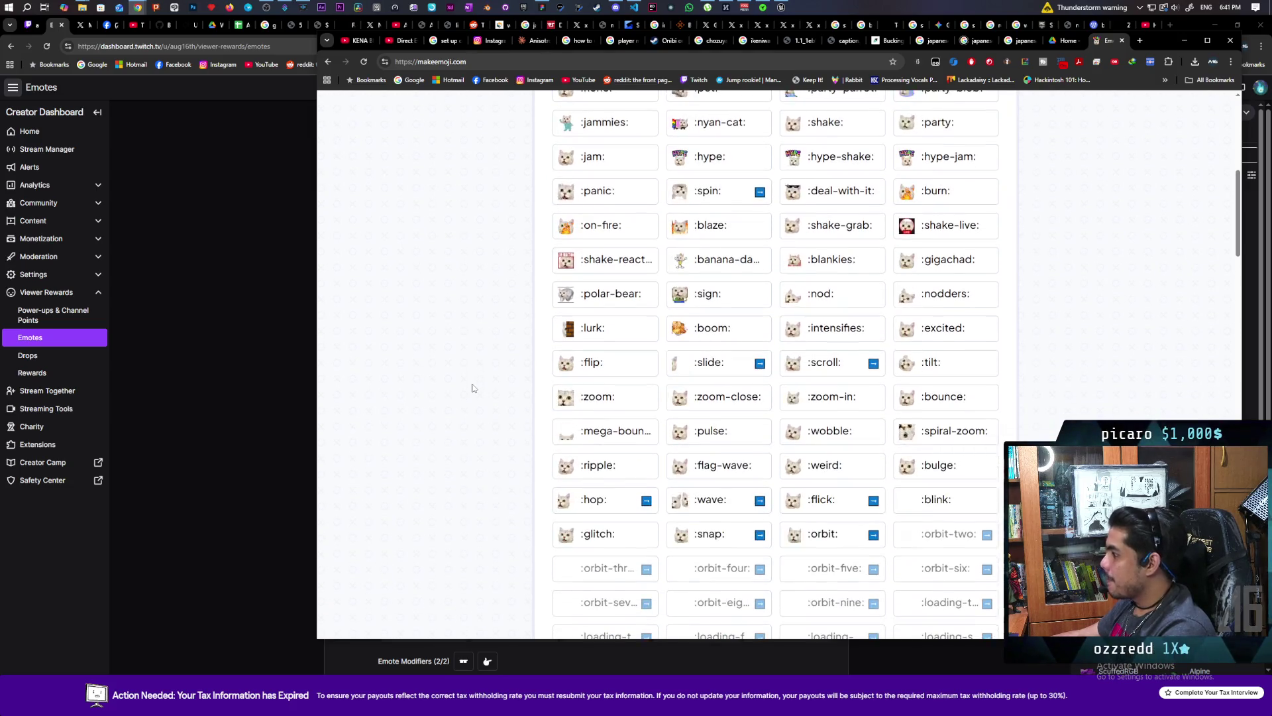
{"action": "scroll", "coordinate": [473, 388], "scroll_direction": "down", "scroll_amount": 2}
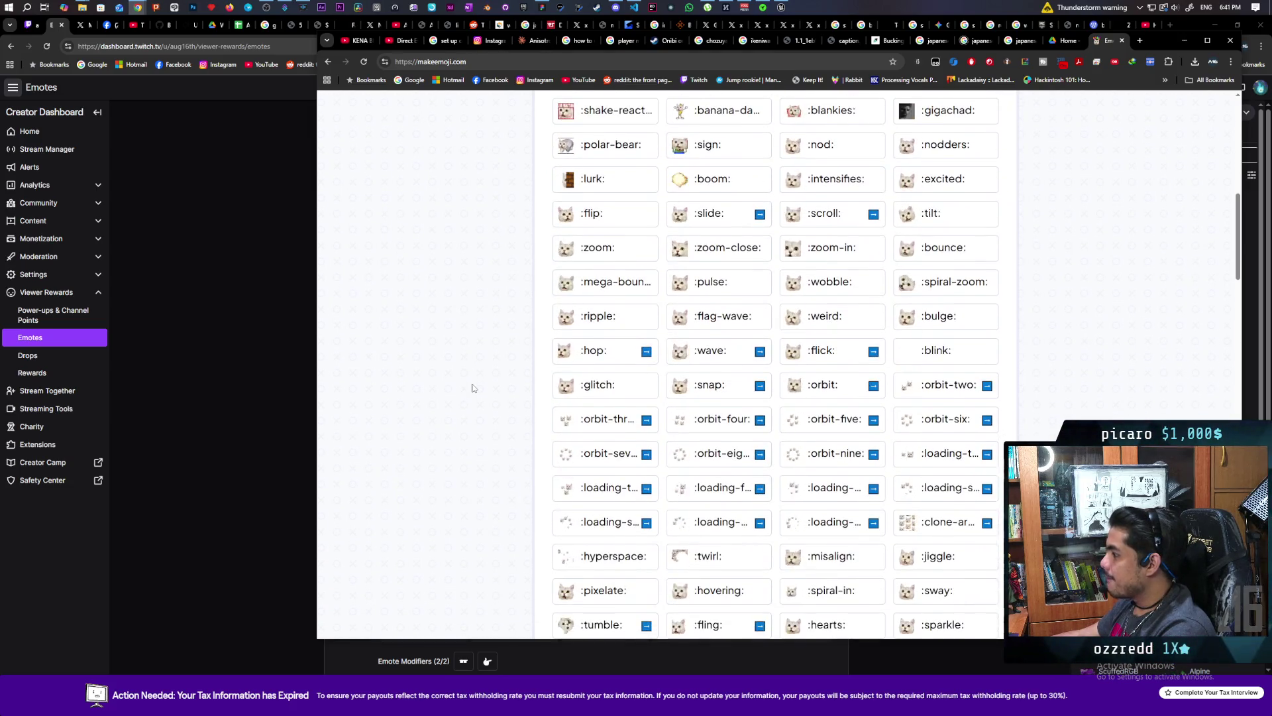
{"action": "scroll", "coordinate": [473, 388], "scroll_direction": "down", "scroll_amount": 3}
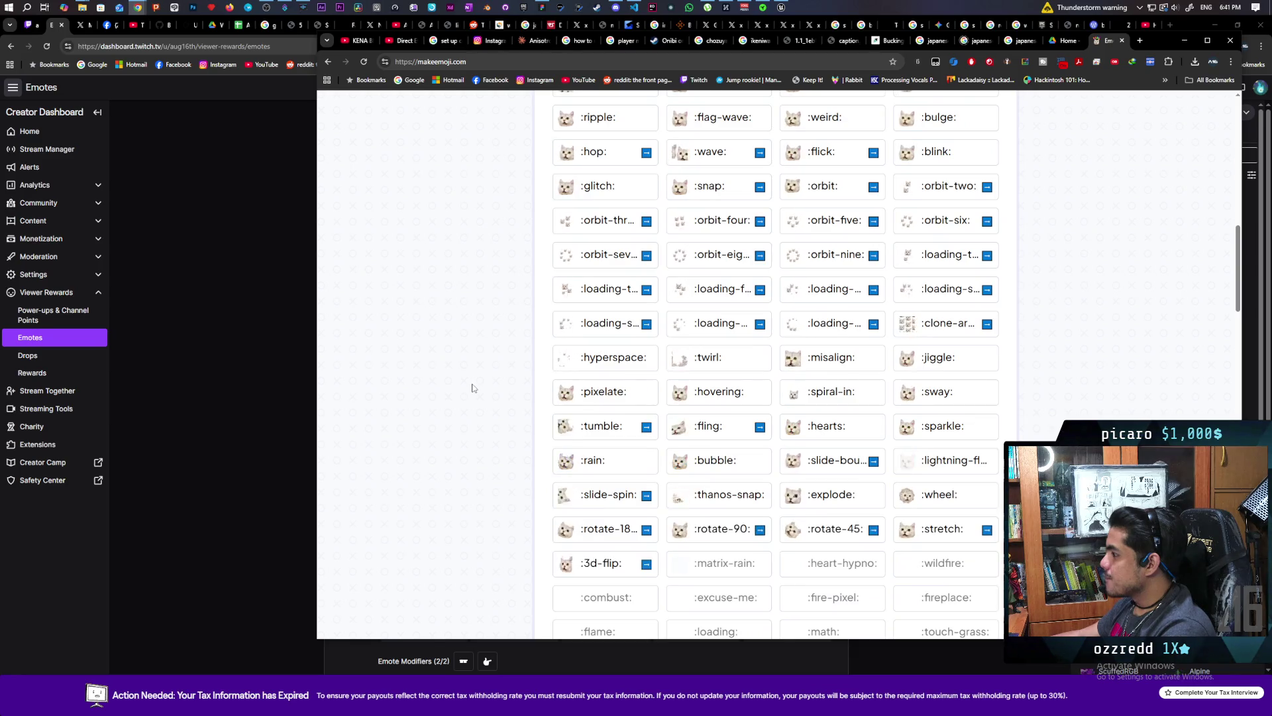
{"action": "scroll", "coordinate": [473, 388], "scroll_direction": "down", "scroll_amount": 3}
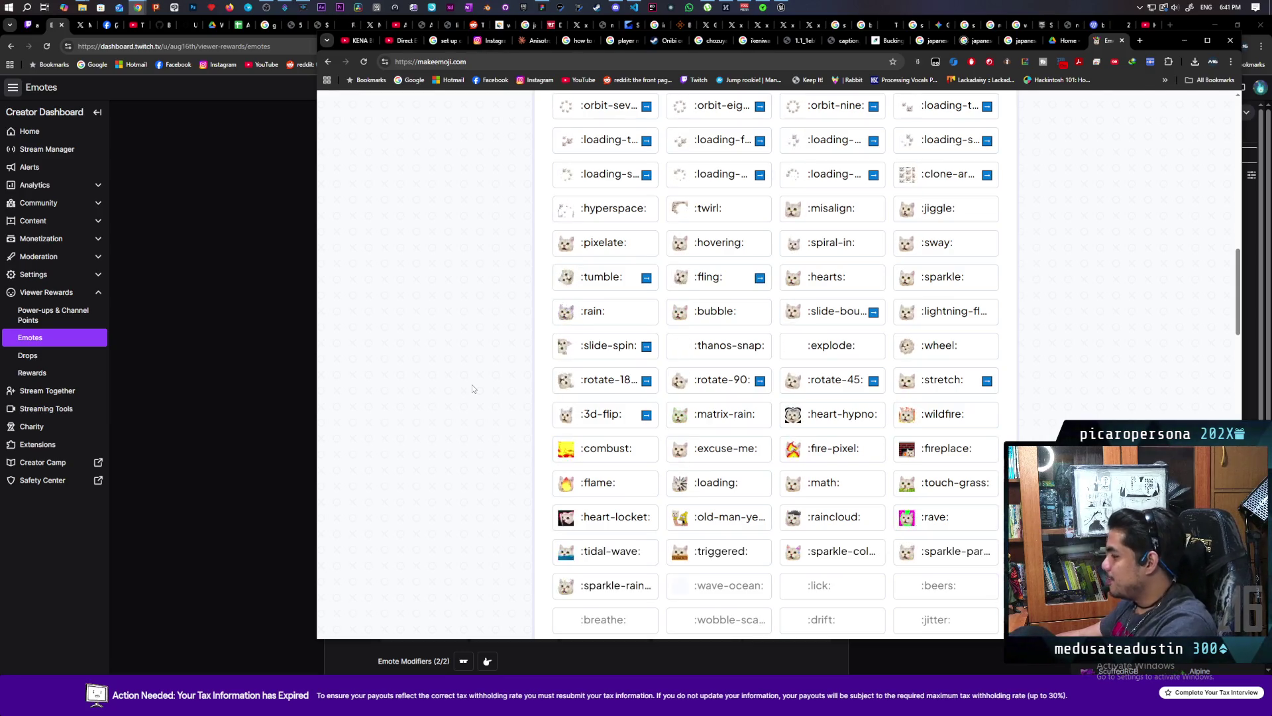
{"action": "scroll", "coordinate": [468, 400], "scroll_direction": "down", "scroll_amount": 2}
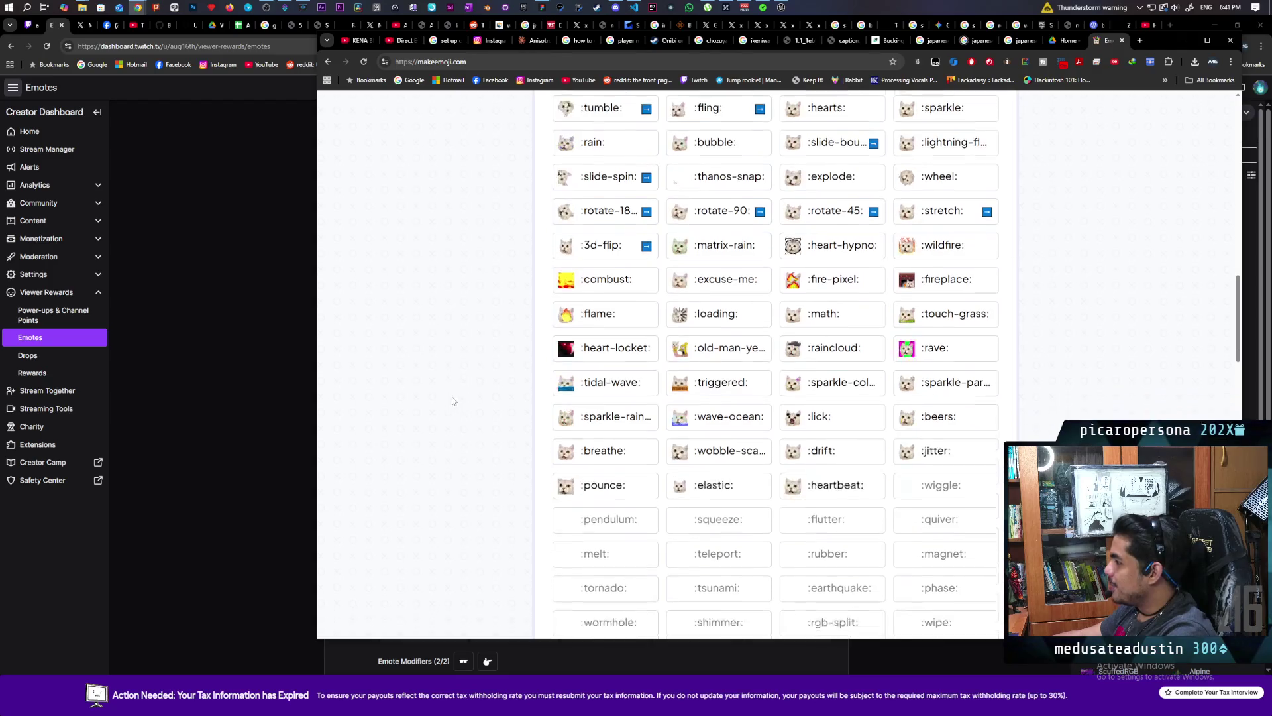
{"action": "scroll", "coordinate": [452, 400], "scroll_direction": "down", "scroll_amount": 2}
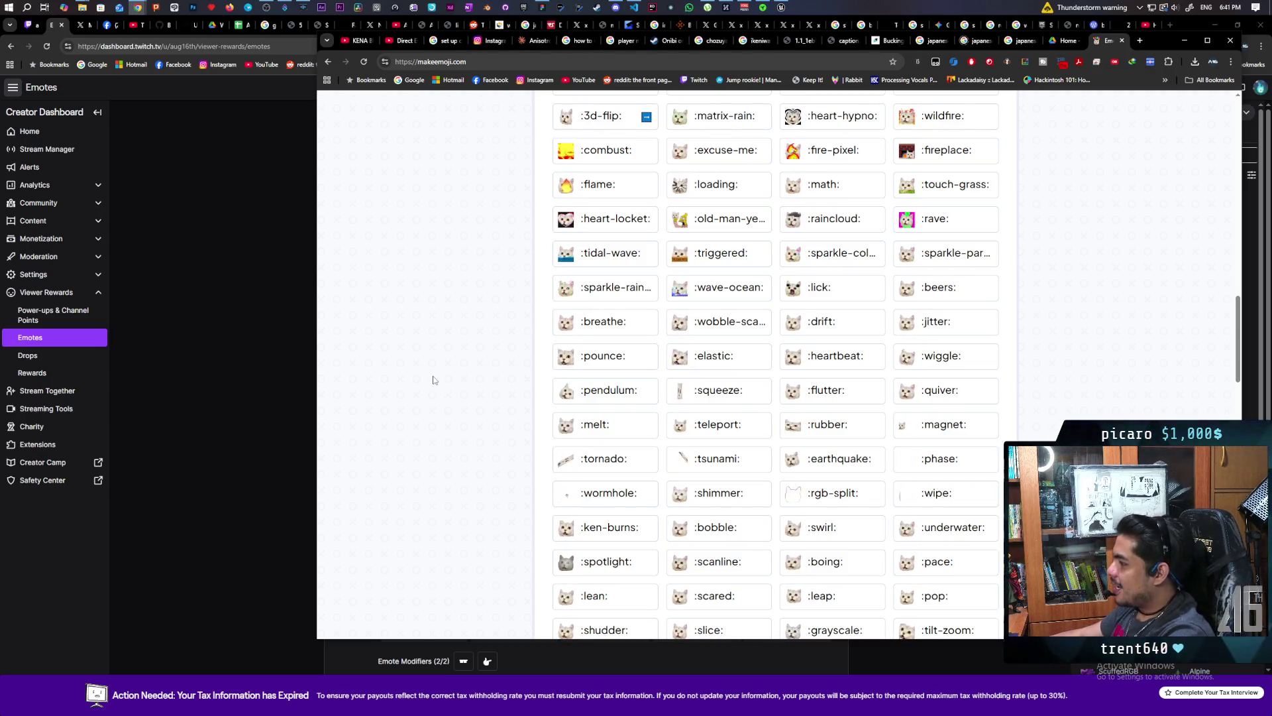
{"action": "scroll", "coordinate": [485, 428], "scroll_direction": "down", "scroll_amount": 3}
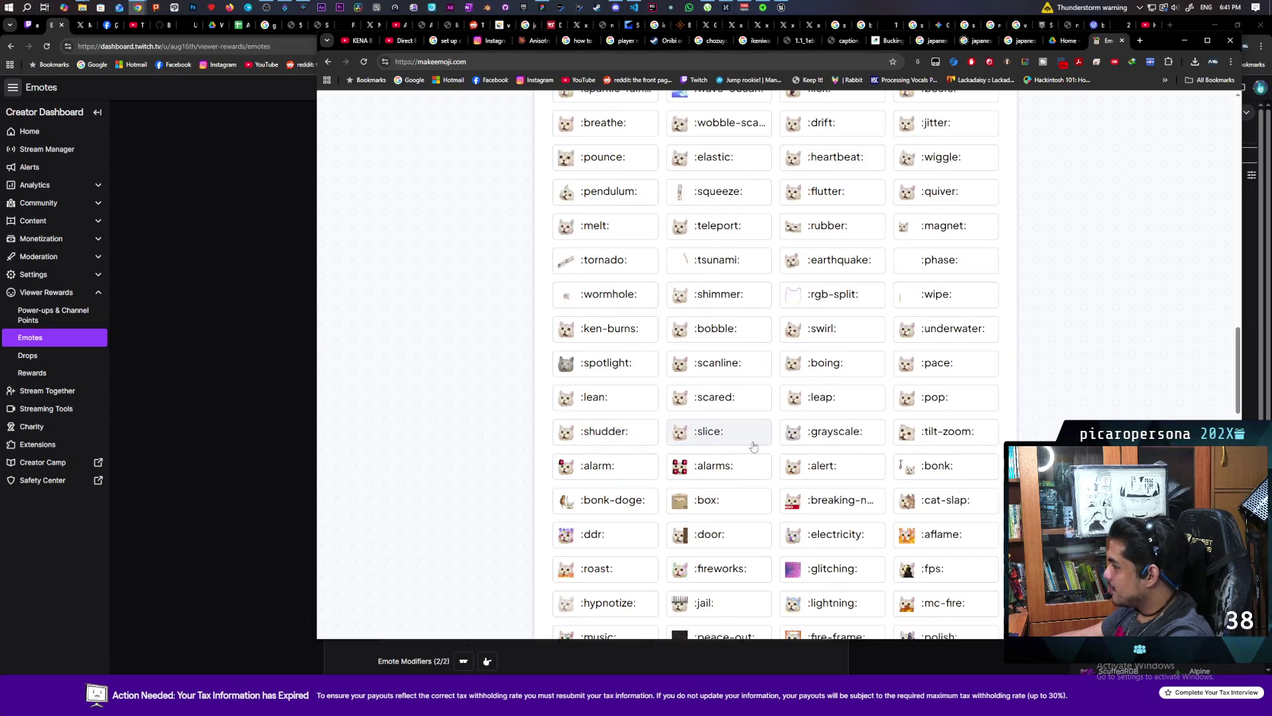
{"action": "scroll", "coordinate": [753, 446], "scroll_direction": "down", "scroll_amount": 3}
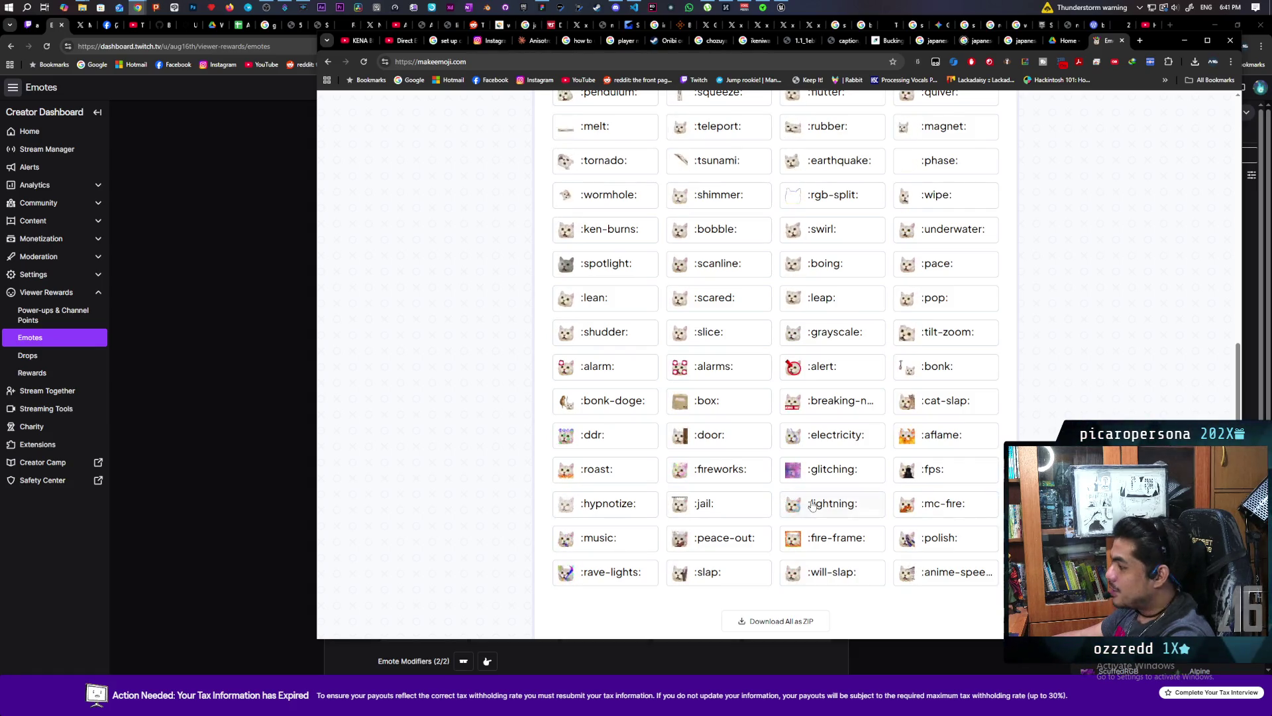
{"action": "scroll", "coordinate": [823, 520], "scroll_direction": "down", "scroll_amount": 2}
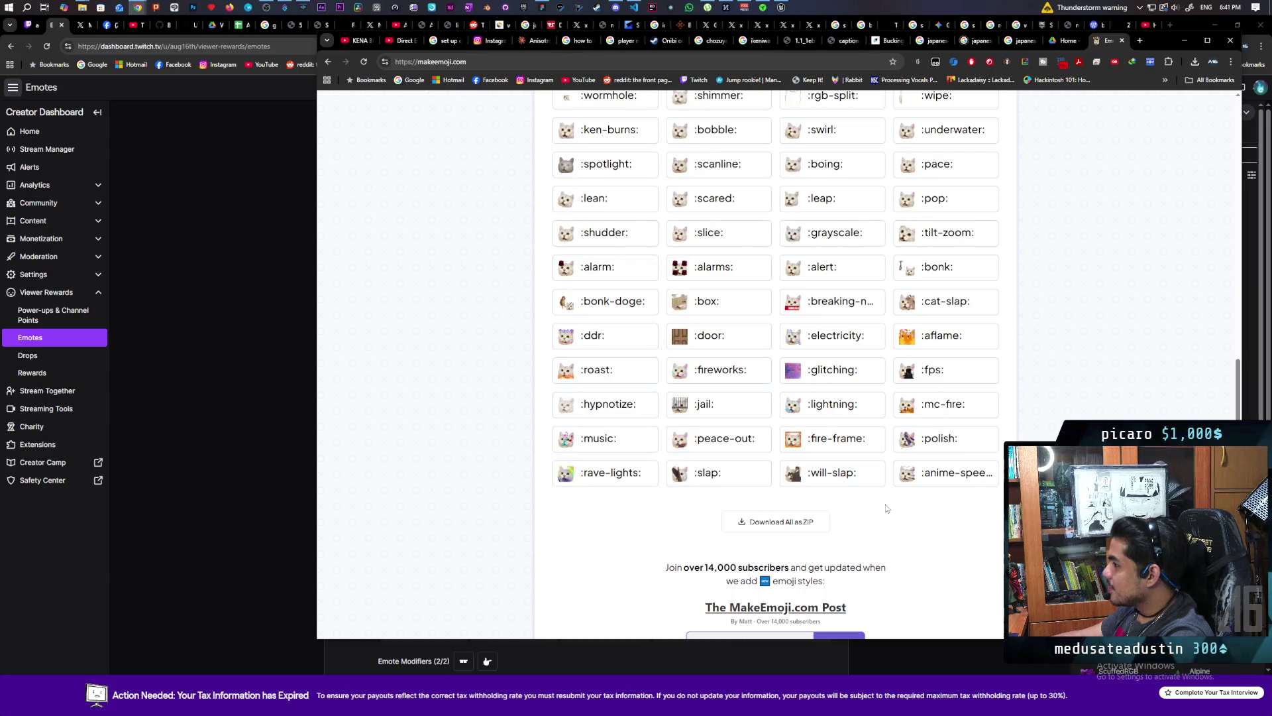
{"action": "scroll", "coordinate": [886, 507], "scroll_direction": "up", "scroll_amount": 1}
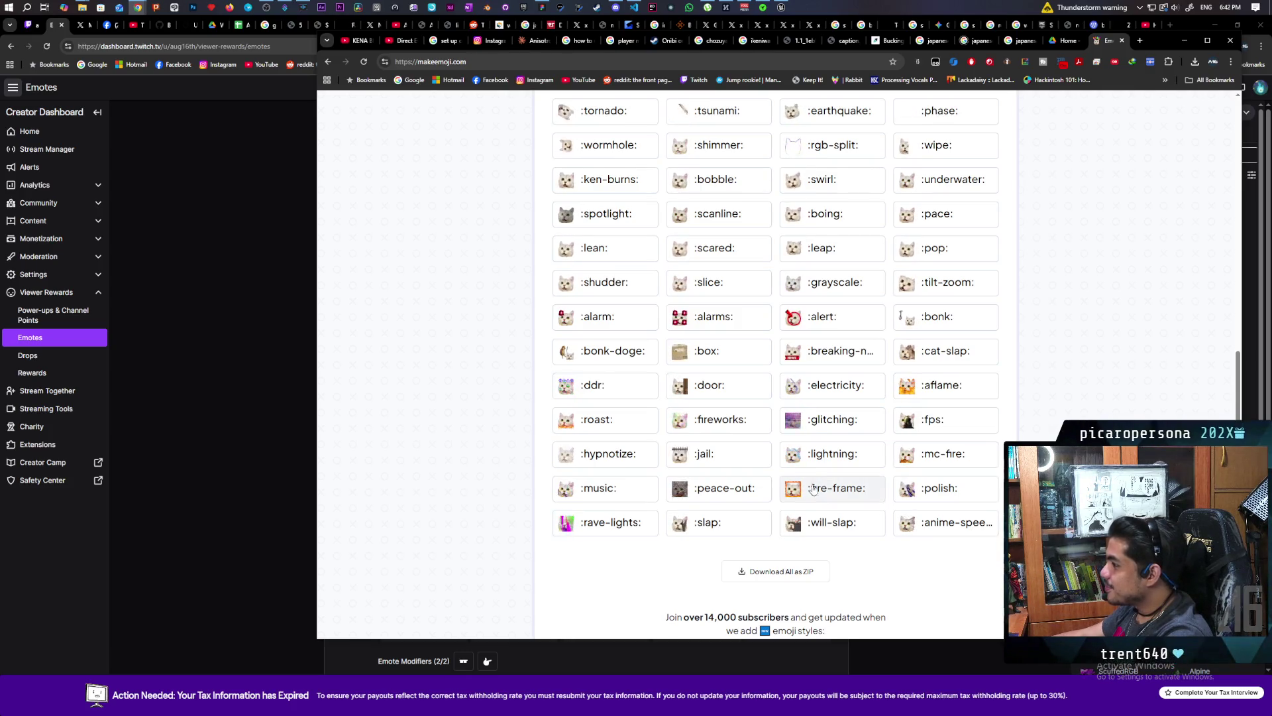
{"action": "scroll", "coordinate": [765, 499], "scroll_direction": "up", "scroll_amount": 3}
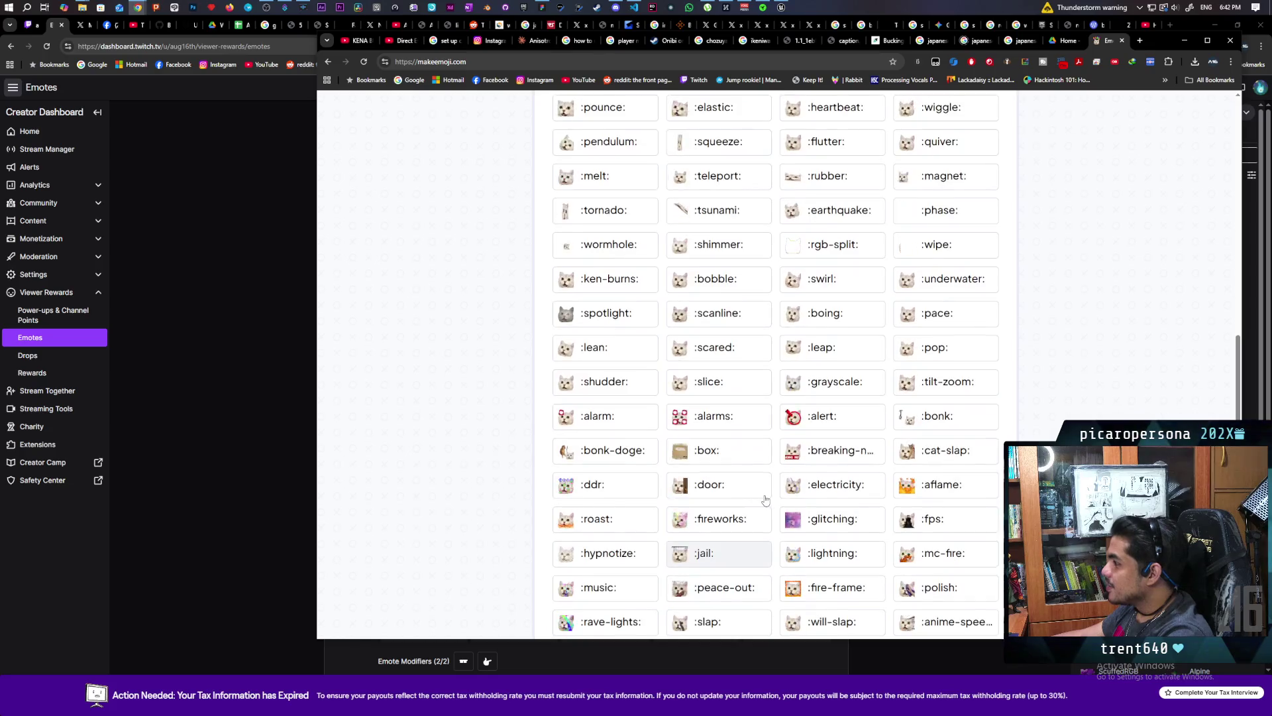
{"action": "scroll", "coordinate": [765, 499], "scroll_direction": "up", "scroll_amount": 1}
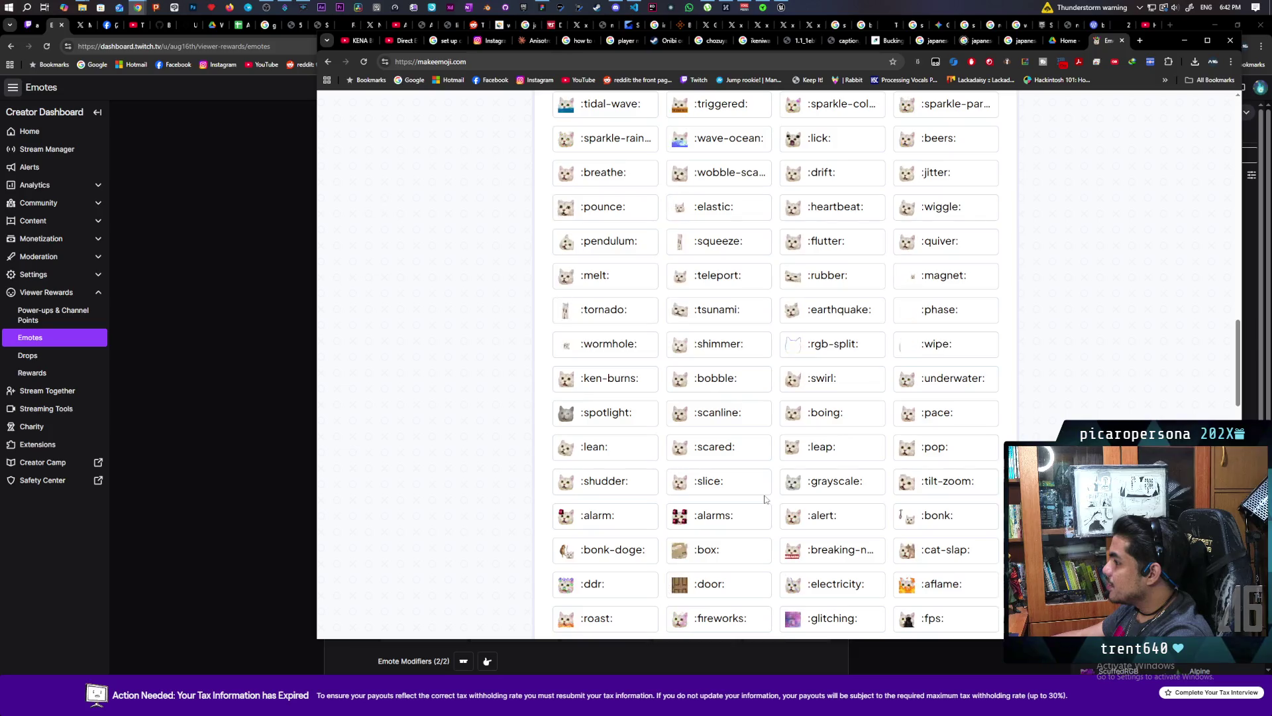
{"action": "scroll", "coordinate": [765, 499], "scroll_direction": "up", "scroll_amount": 1}
{"action": "scroll", "coordinate": [765, 499], "scroll_direction": "up", "scroll_amount": 1}
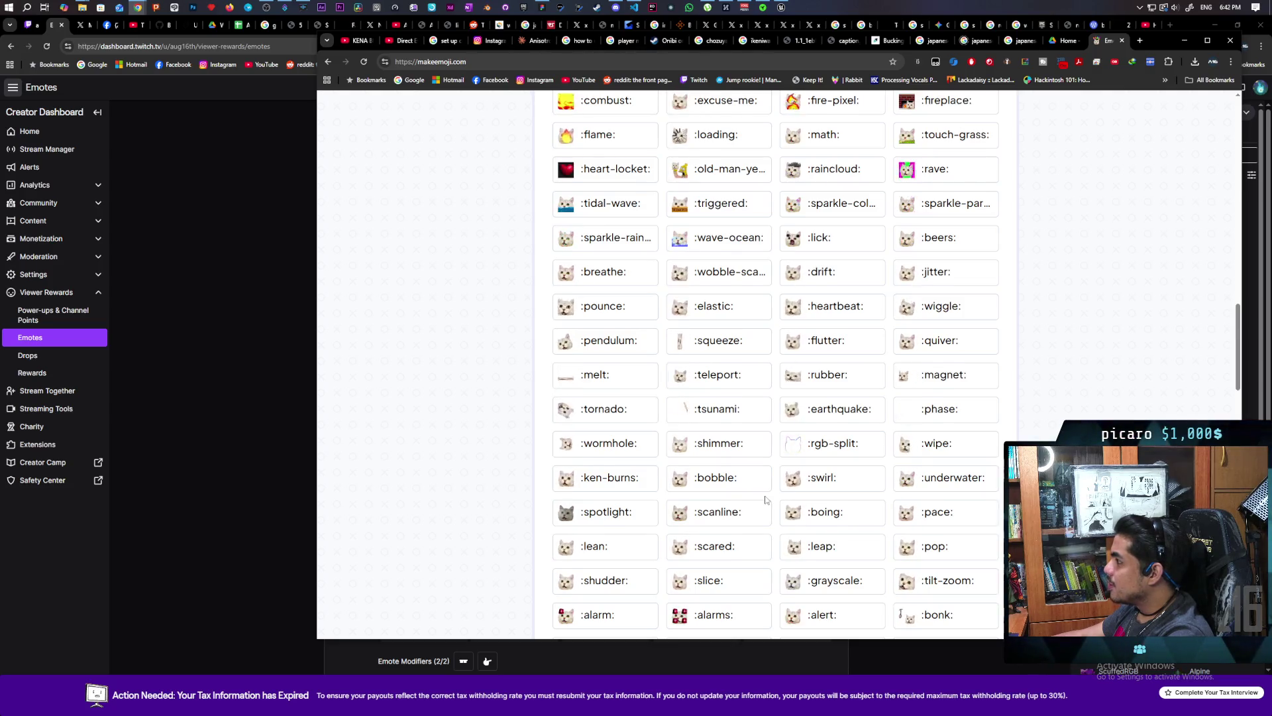
{"action": "scroll", "coordinate": [765, 498], "scroll_direction": "up", "scroll_amount": 3}
{"action": "scroll", "coordinate": [765, 499], "scroll_direction": "up", "scroll_amount": 4}
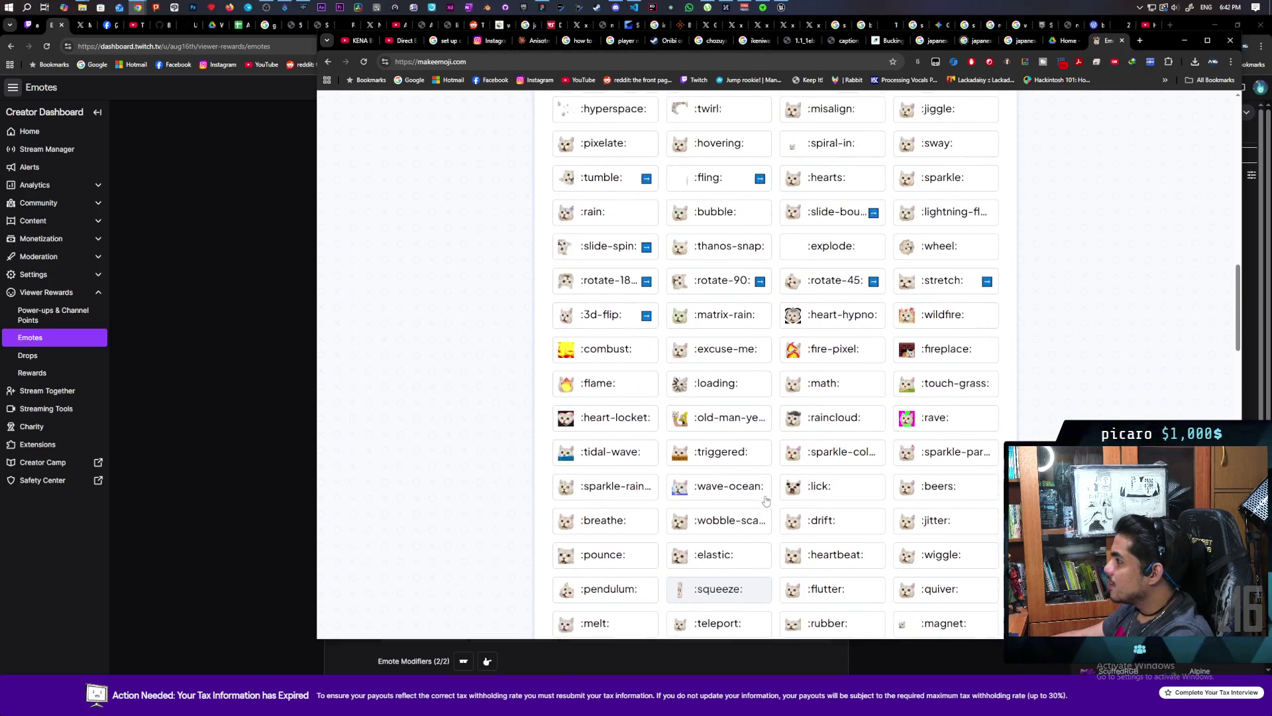
{"action": "scroll", "coordinate": [765, 499], "scroll_direction": "up", "scroll_amount": 2}
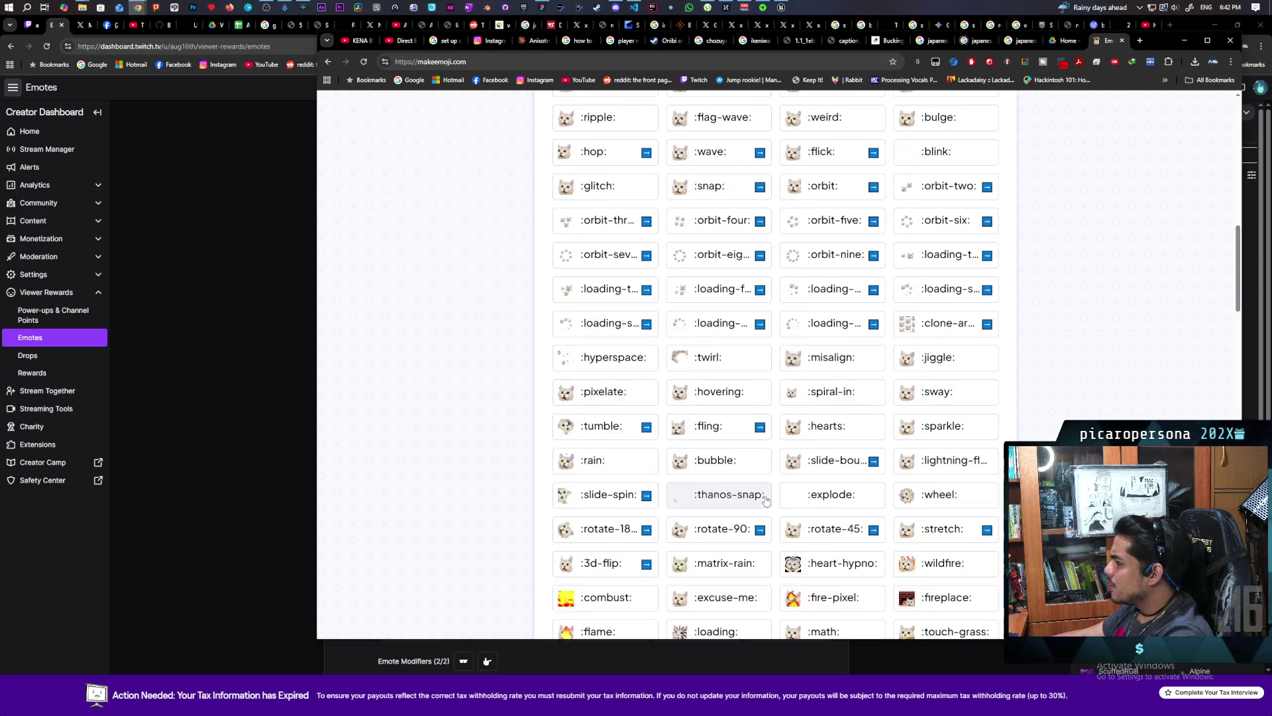
{"action": "scroll", "coordinate": [765, 500], "scroll_direction": "down", "scroll_amount": 1}
{"action": "scroll", "coordinate": [767, 502], "scroll_direction": "up", "scroll_amount": 4}
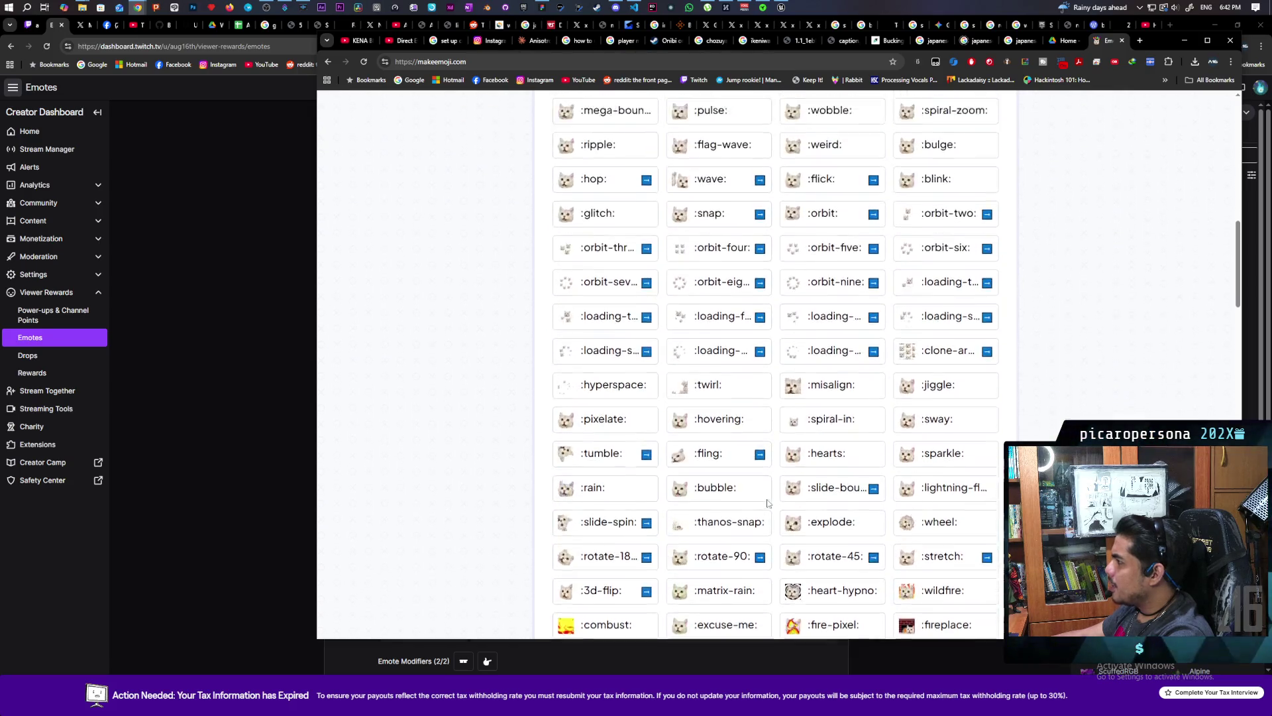
{"action": "scroll", "coordinate": [767, 504], "scroll_direction": "up", "scroll_amount": 2}
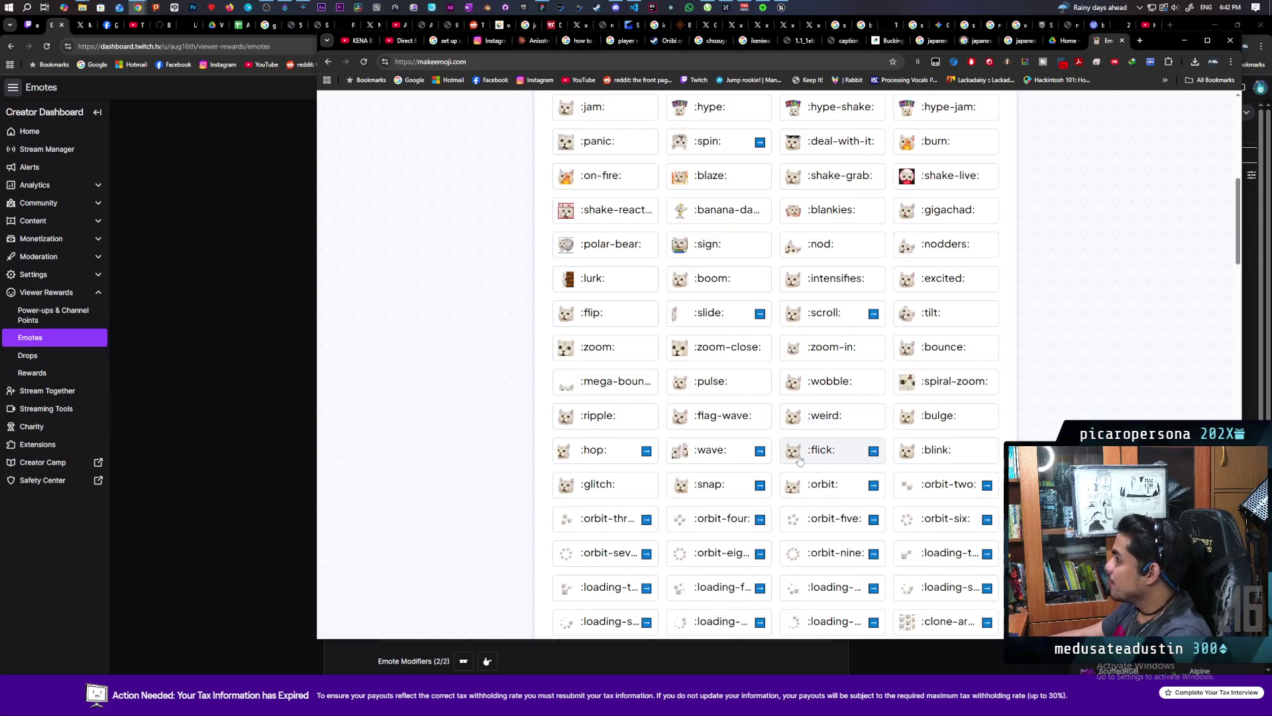
{"action": "scroll", "coordinate": [800, 459], "scroll_direction": "up", "scroll_amount": 2}
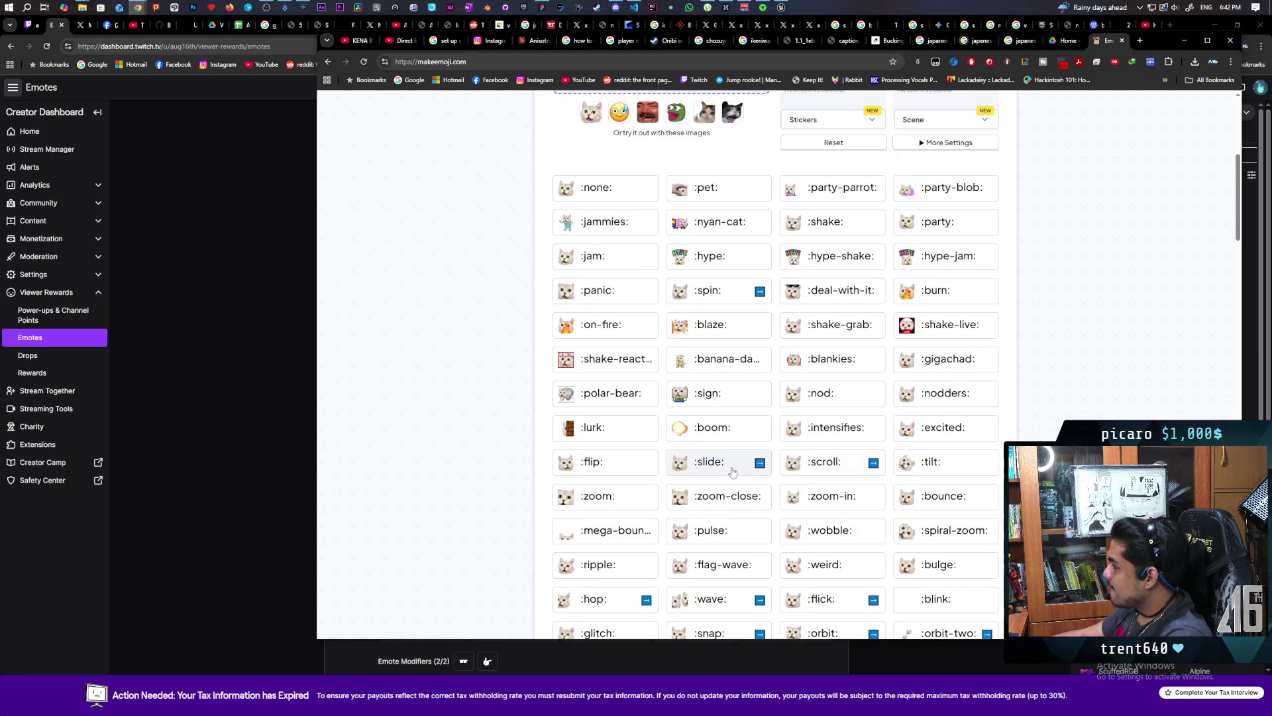
{"action": "scroll", "coordinate": [732, 472], "scroll_direction": "down", "scroll_amount": 2}
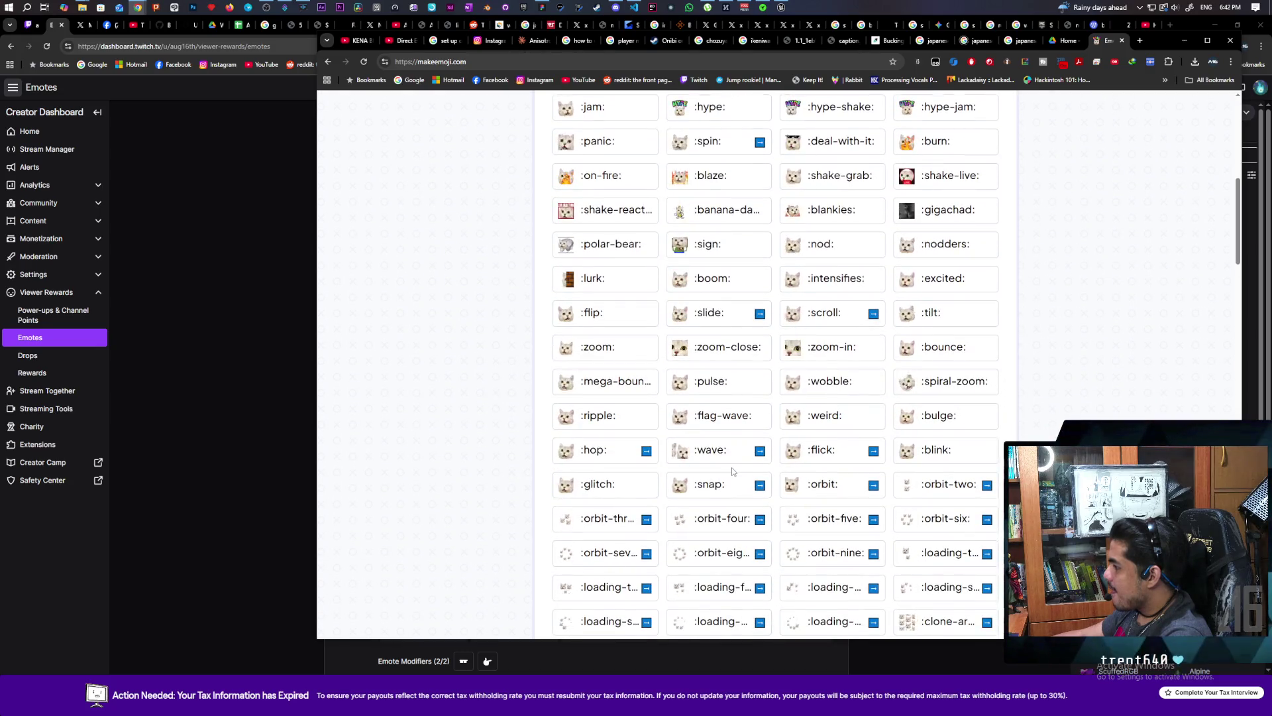
{"action": "scroll", "coordinate": [733, 472], "scroll_direction": "down", "scroll_amount": 1}
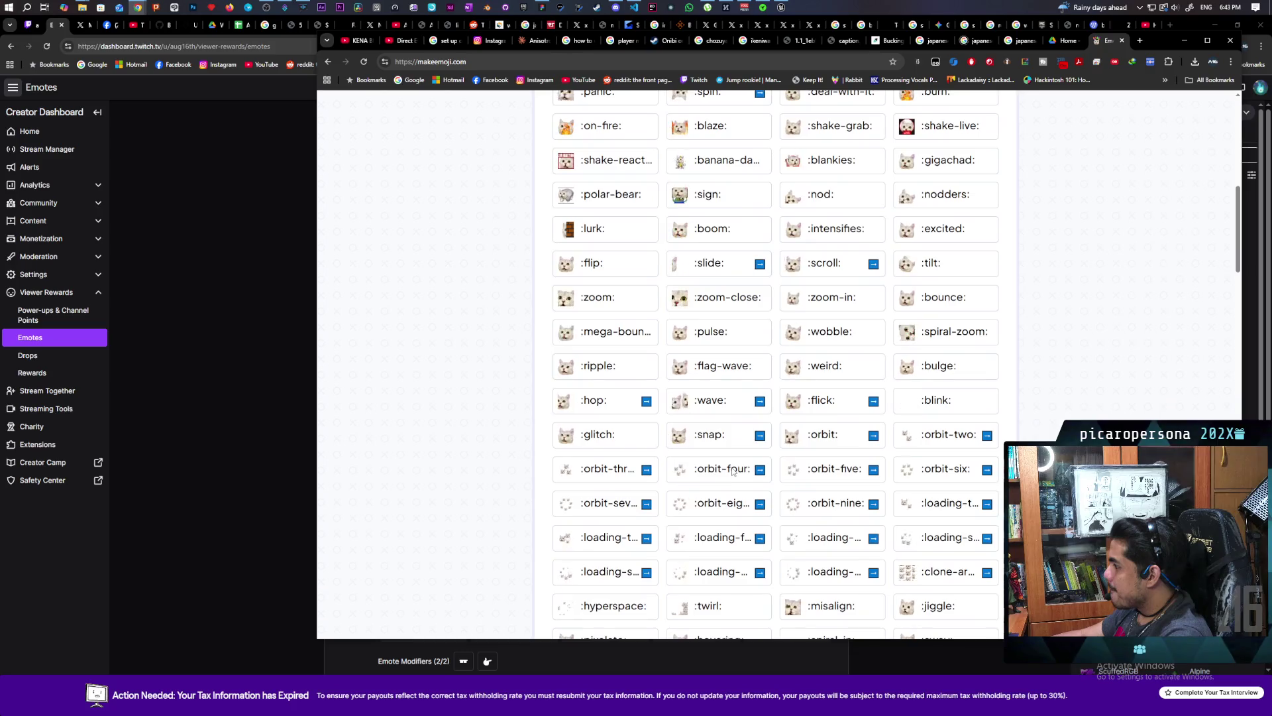
{"action": "key", "text": "ctrl+f"}
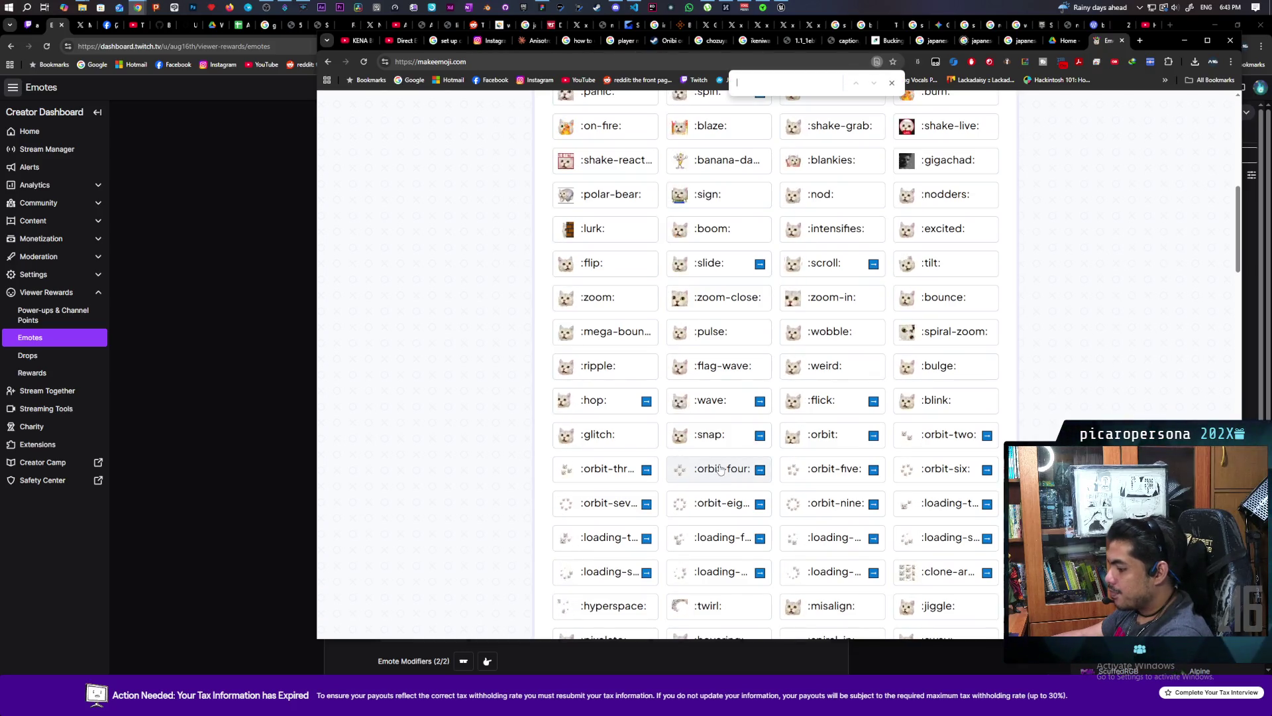
- Search the MakeEmoji page for 'ja' to find the jam-style effects
{"action": "type", "text": "ja"}
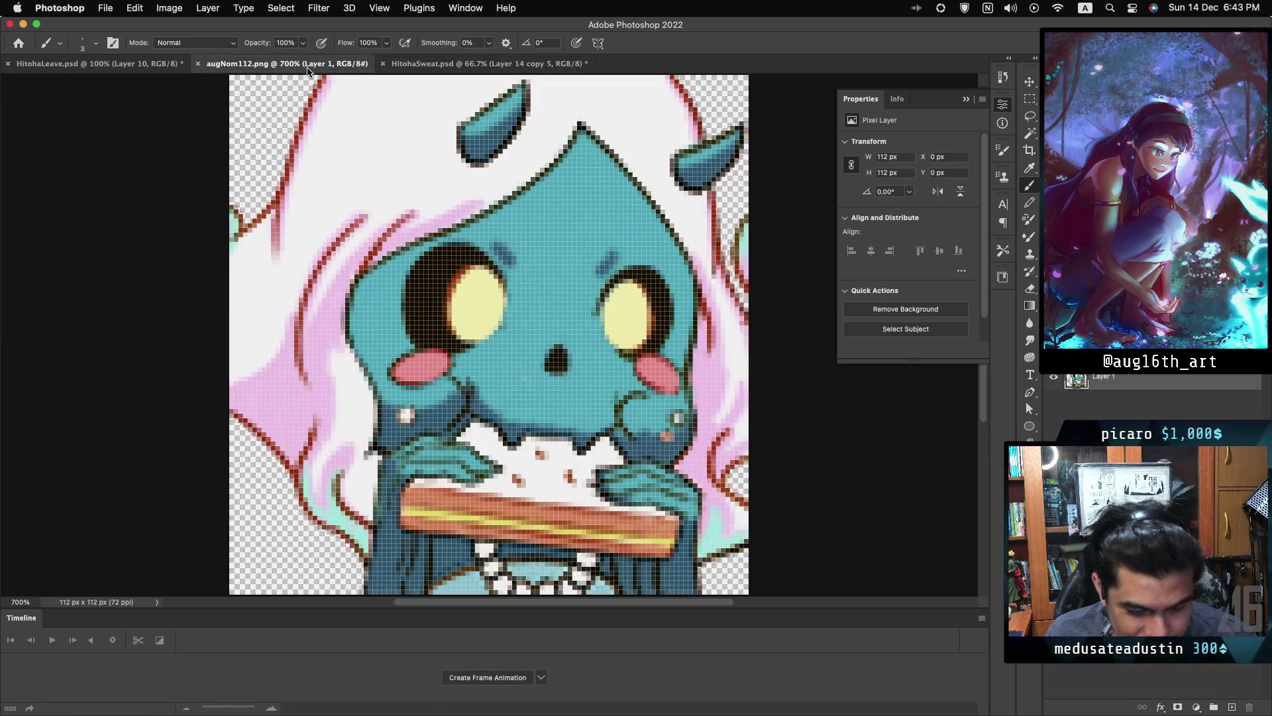
- Cycle through the open documents augNom112.png, HitohaLeave.psd and HitohaSweat.psd
{"action": "left_click", "coordinate": [211, 68]}
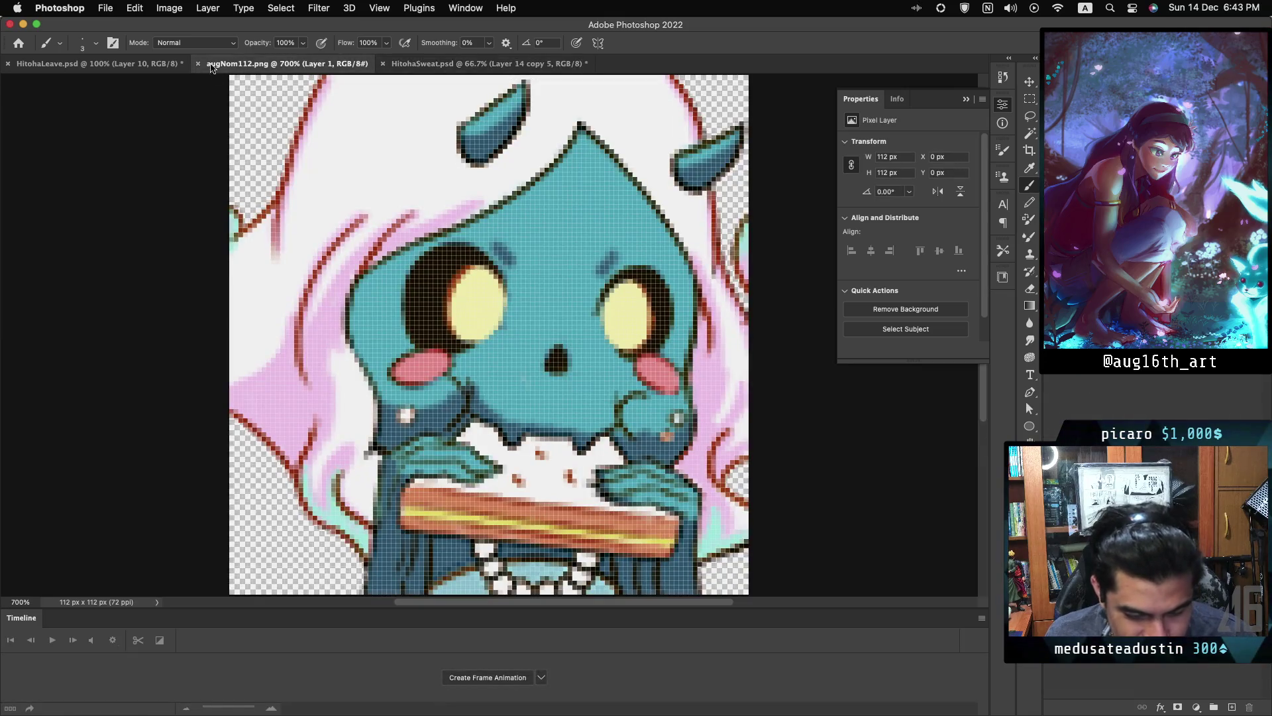
{"action": "left_click", "coordinate": [120, 66]}
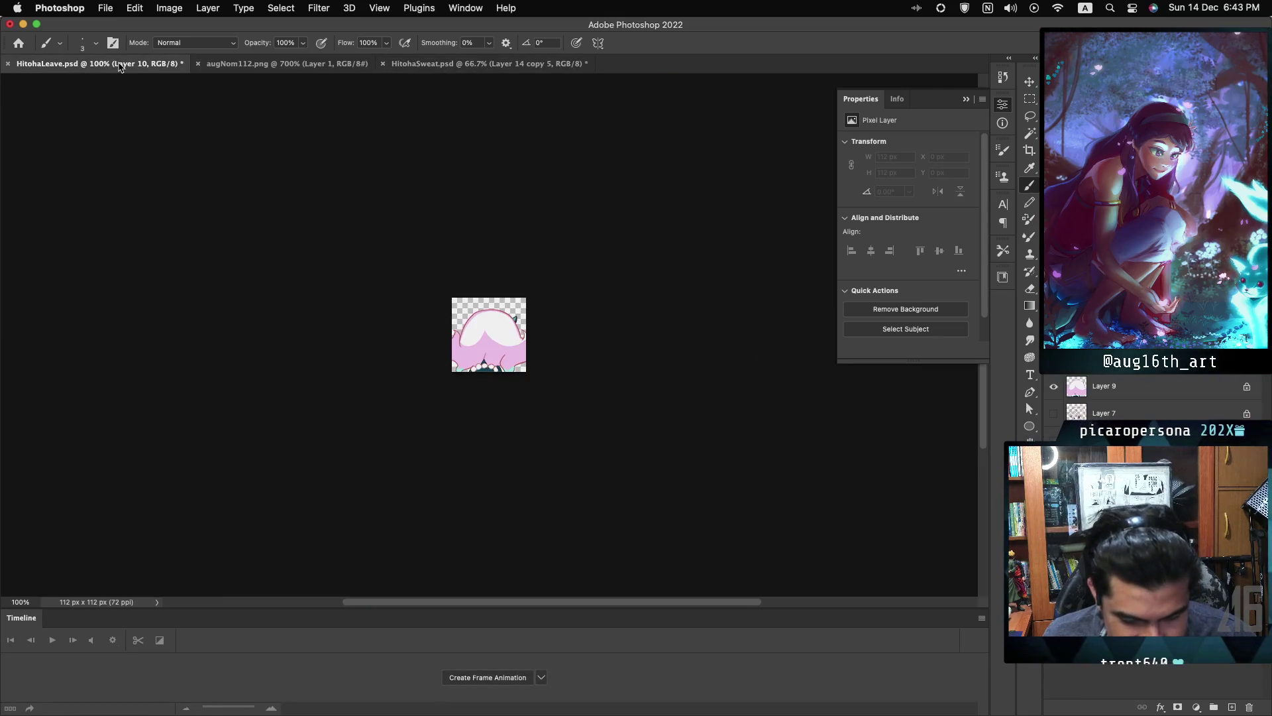
{"action": "left_click", "coordinate": [289, 67]}
{"action": "left_click", "coordinate": [464, 63]}
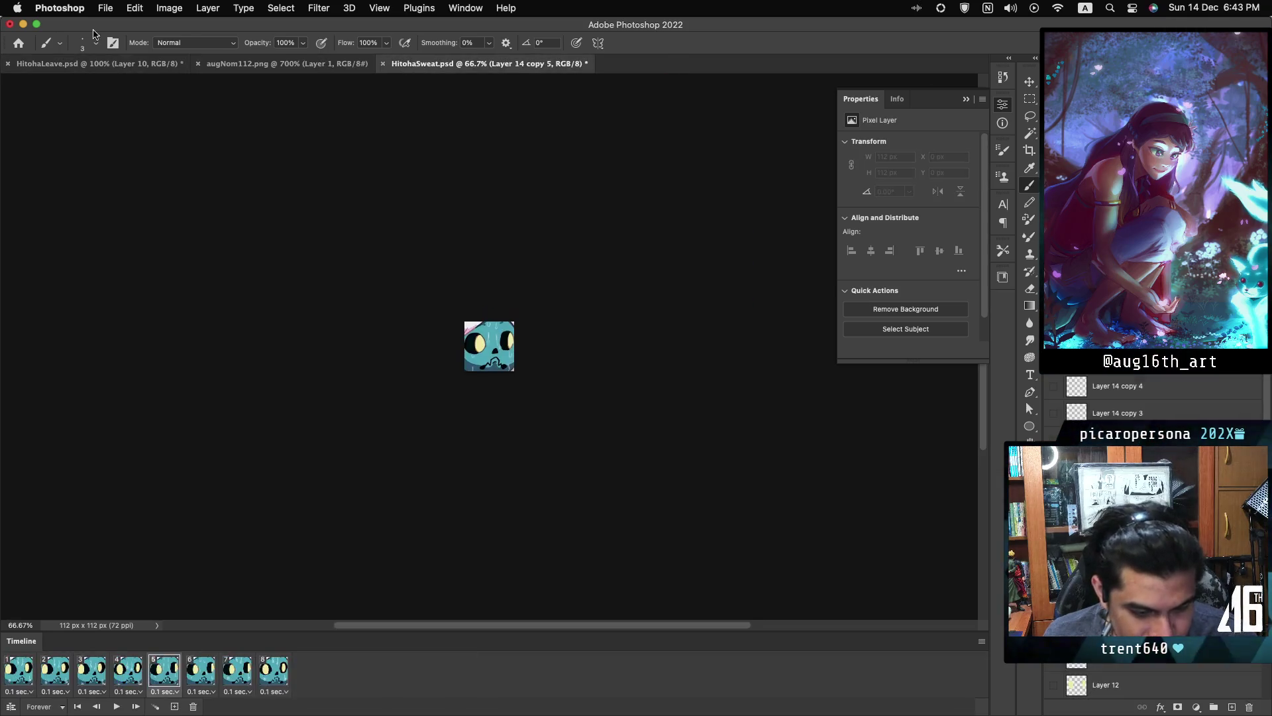
- Open sketch2.psd from the recent files list
{"action": "left_click", "coordinate": [106, 8]}
{"action": "mouse_move", "coordinate": [198, 76]}
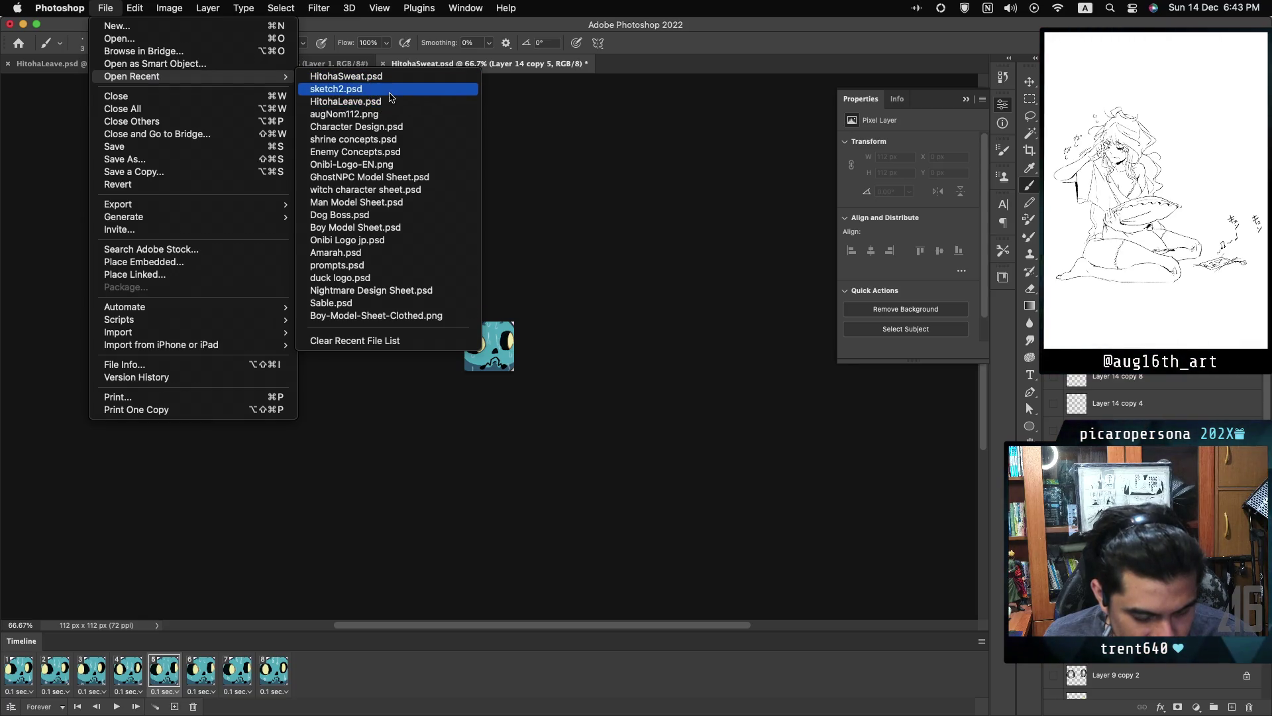
{"action": "left_click", "coordinate": [371, 90]}
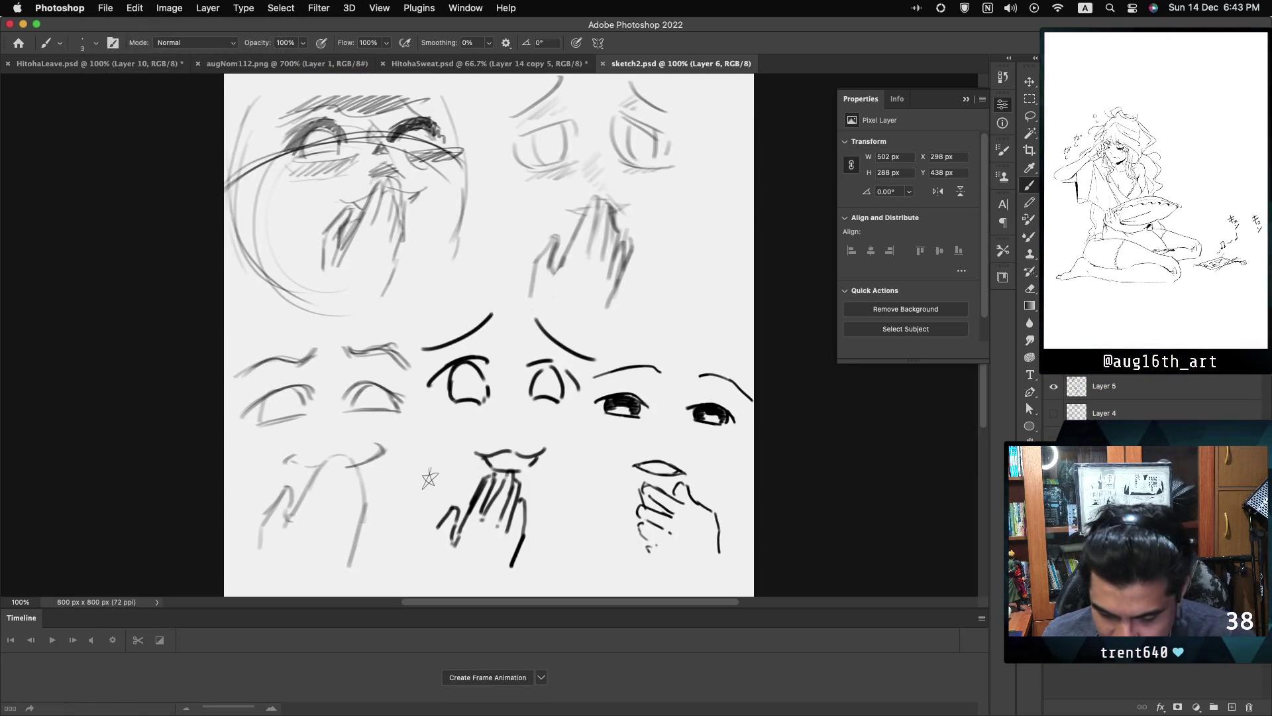
- Hide Layers 6 and 5, select the grey face sketch Layer 1, and start Save As
{"action": "left_click", "coordinate": [1053, 396]}
{"action": "left_click", "coordinate": [1053, 395]}
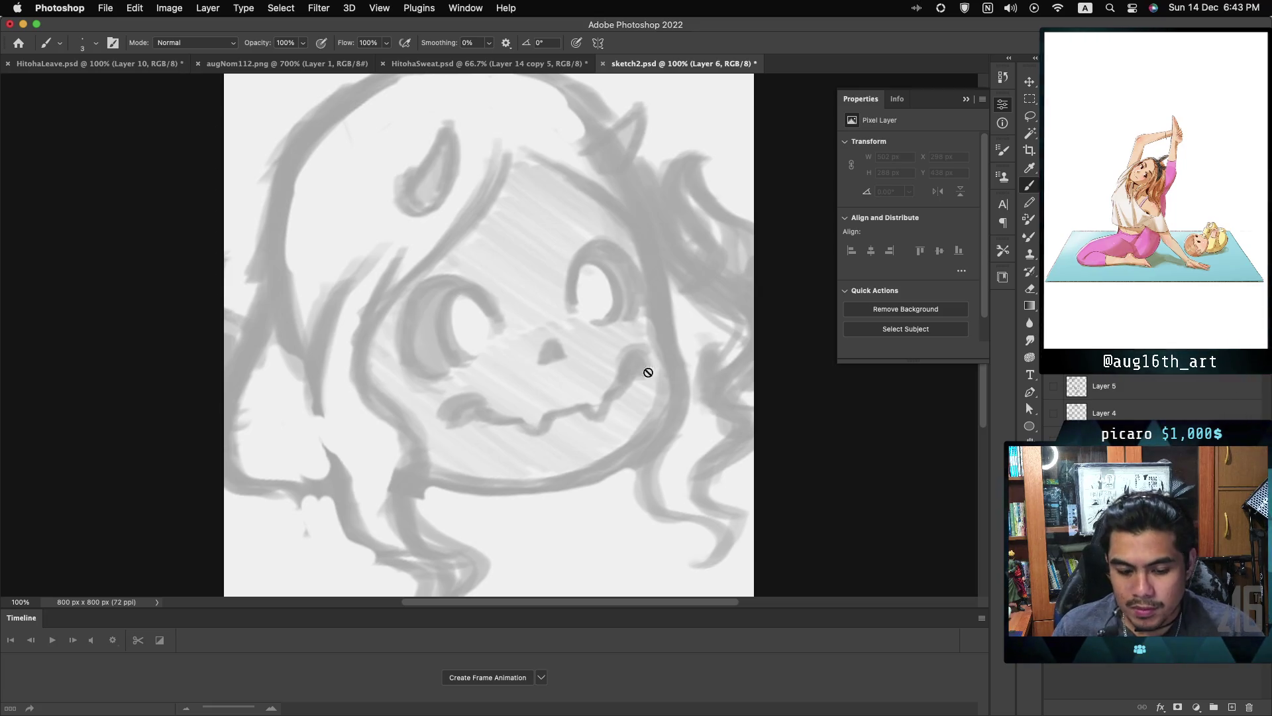
{"action": "left_click", "coordinate": [1126, 494]}
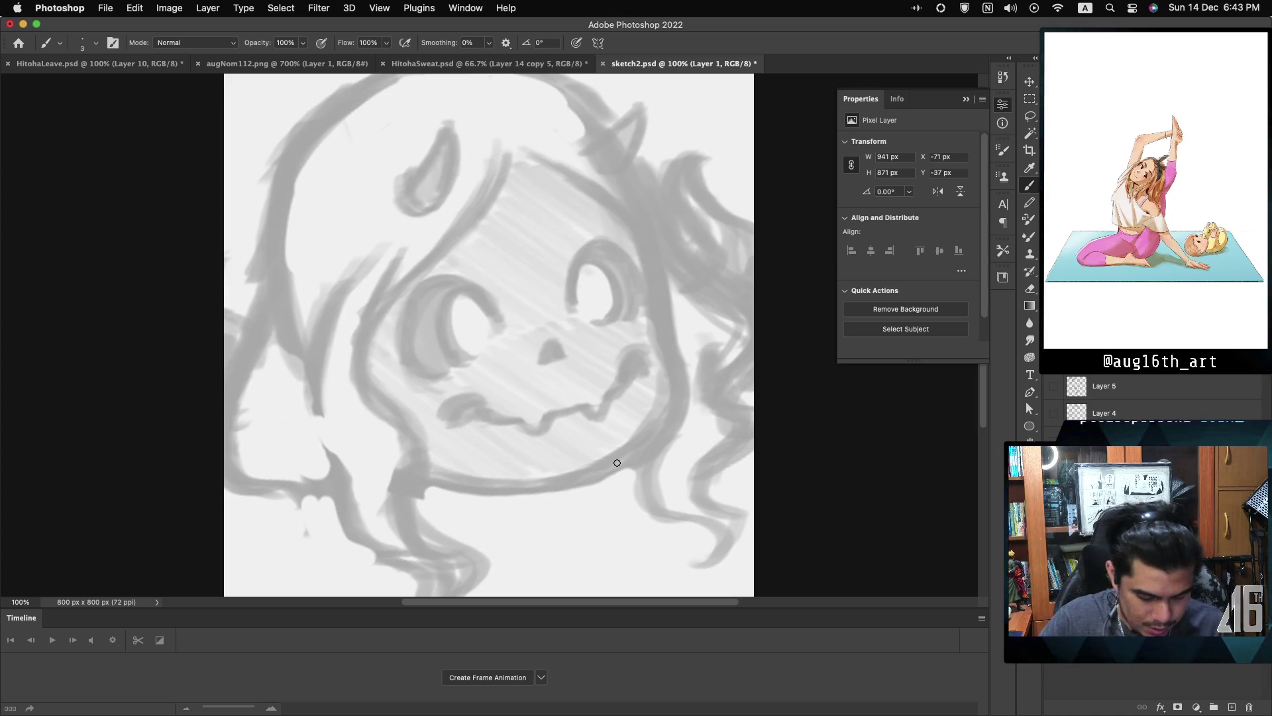
{"action": "key", "text": "super+shift+s"}
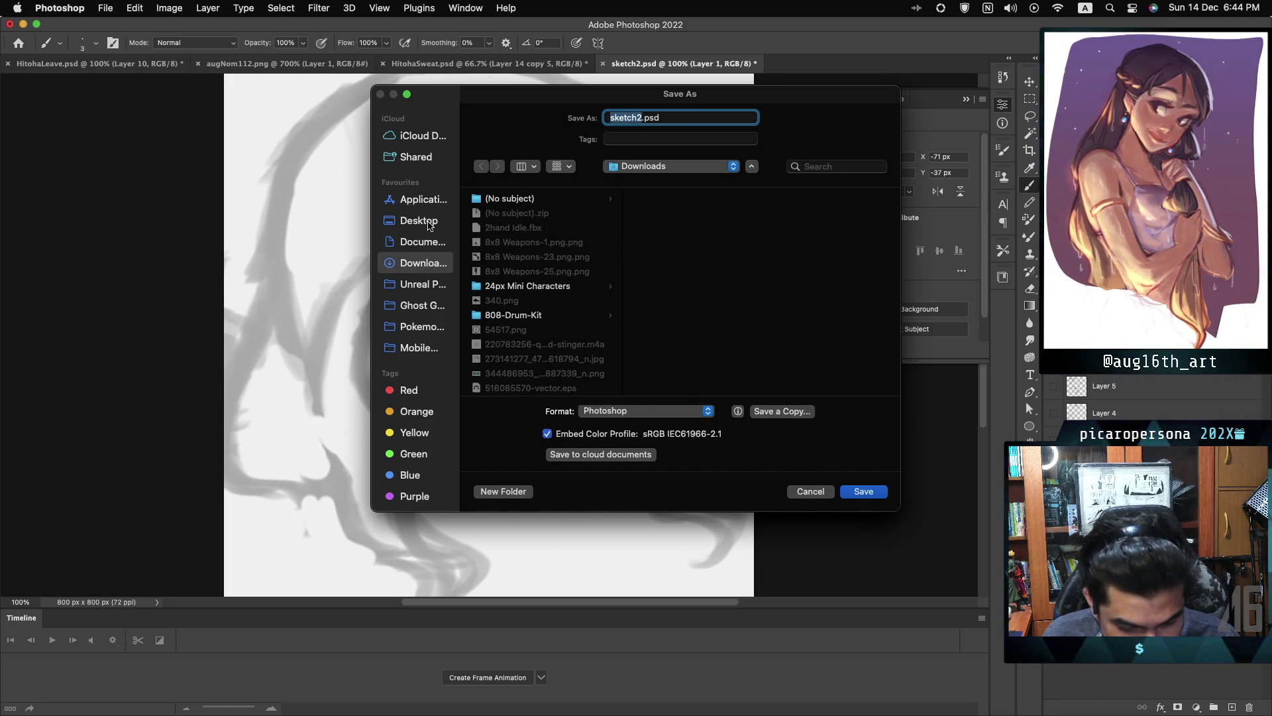
- Save the sketch as HitohaJam.psd in the Desktop's Emotes folder
{"action": "left_click", "coordinate": [429, 225]}
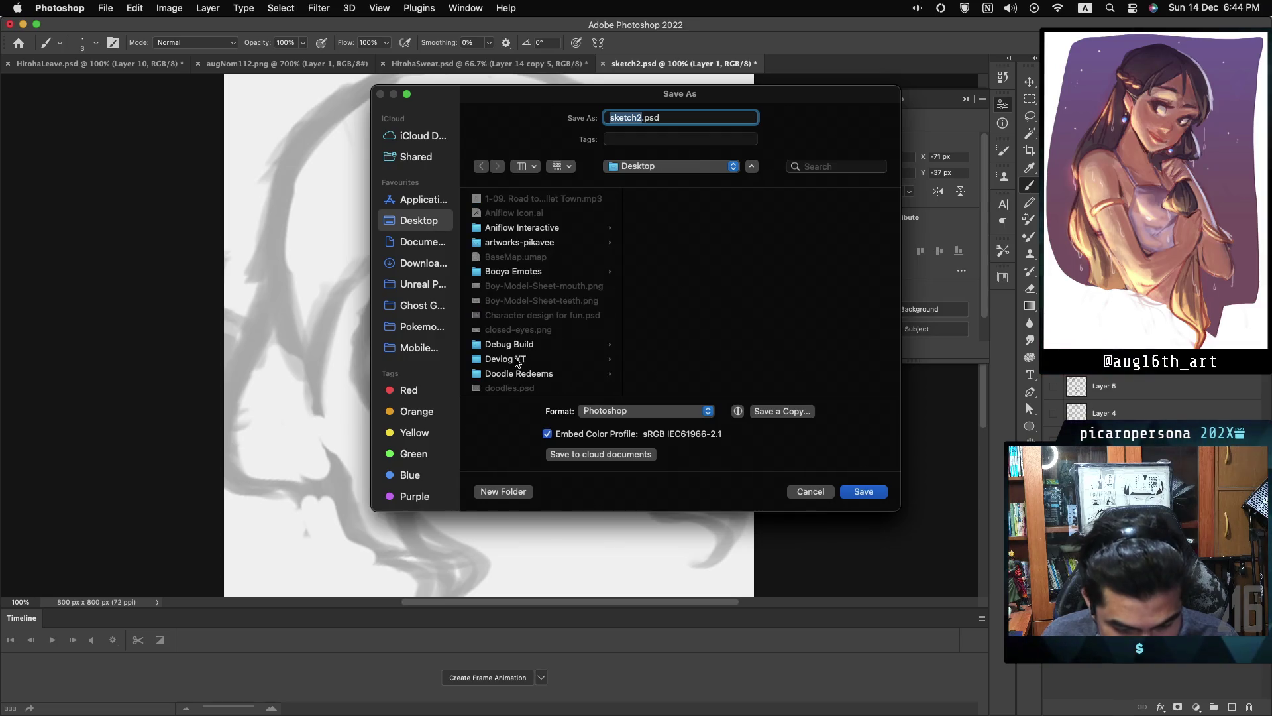
{"action": "scroll", "coordinate": [547, 329], "scroll_direction": "down", "scroll_amount": 3}
{"action": "left_click", "coordinate": [530, 347]}
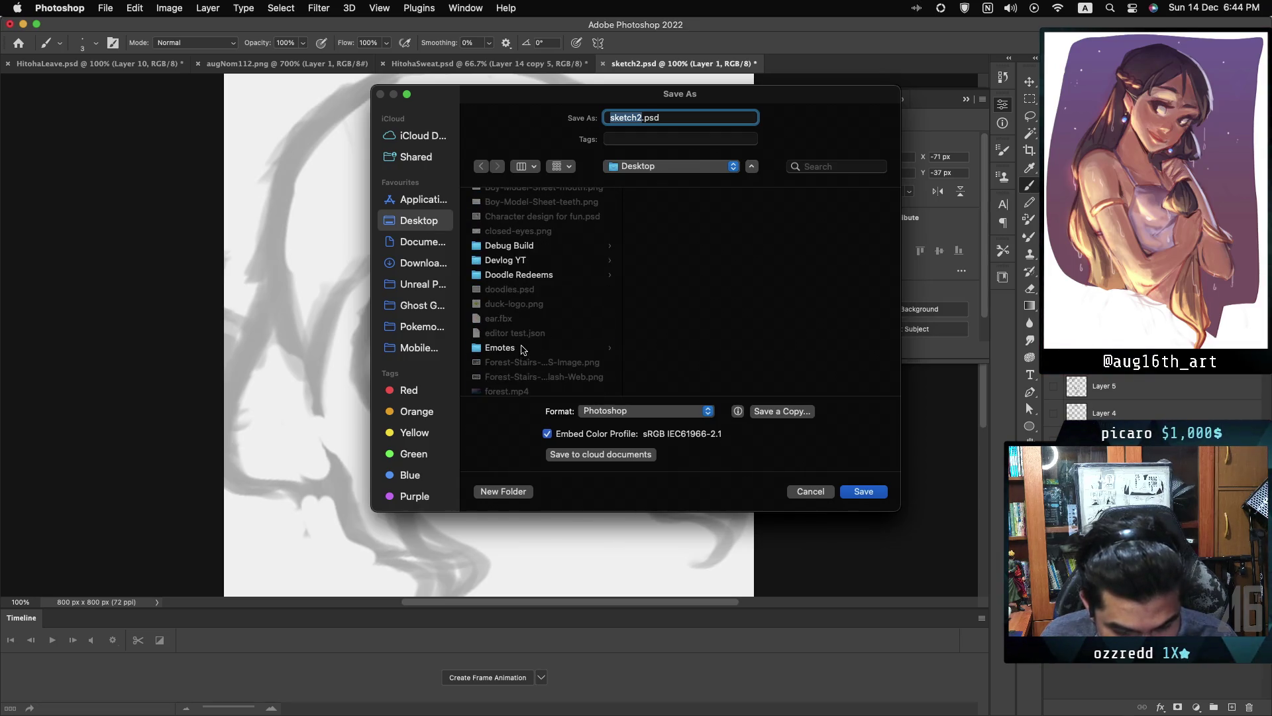
{"action": "double_click", "coordinate": [637, 117]}
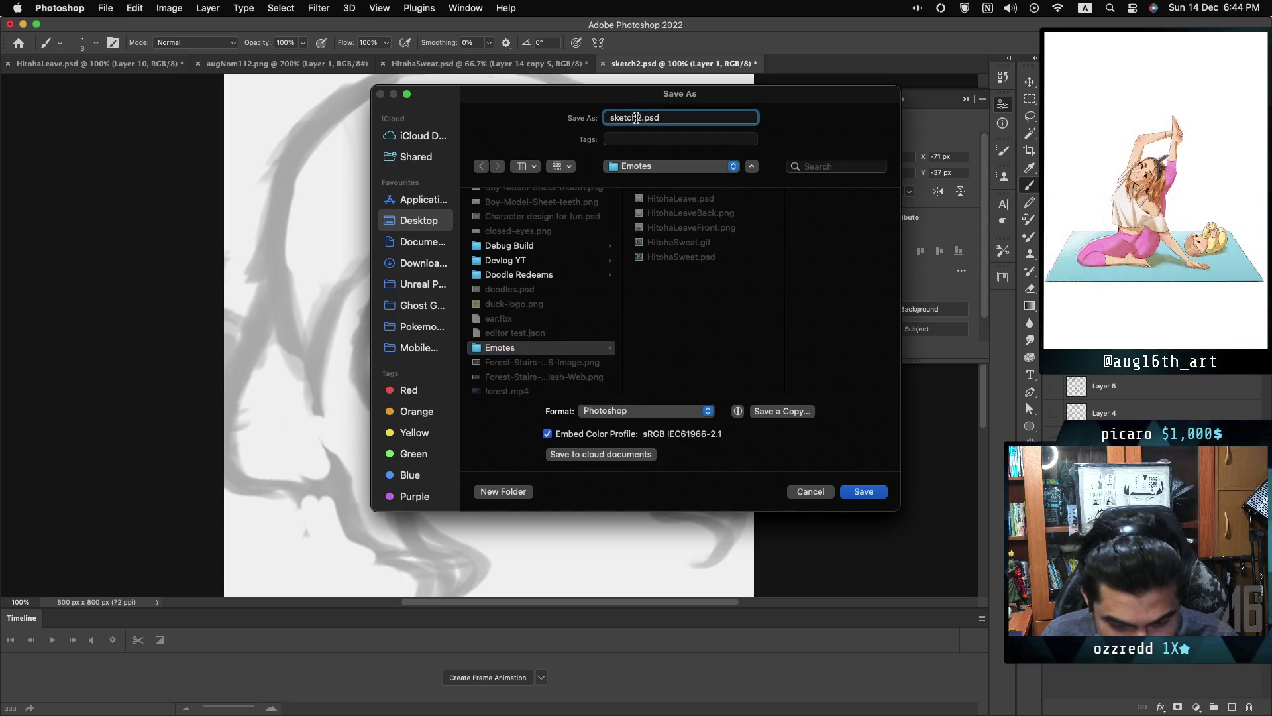
{"action": "type", "text": "HitohaJam"}
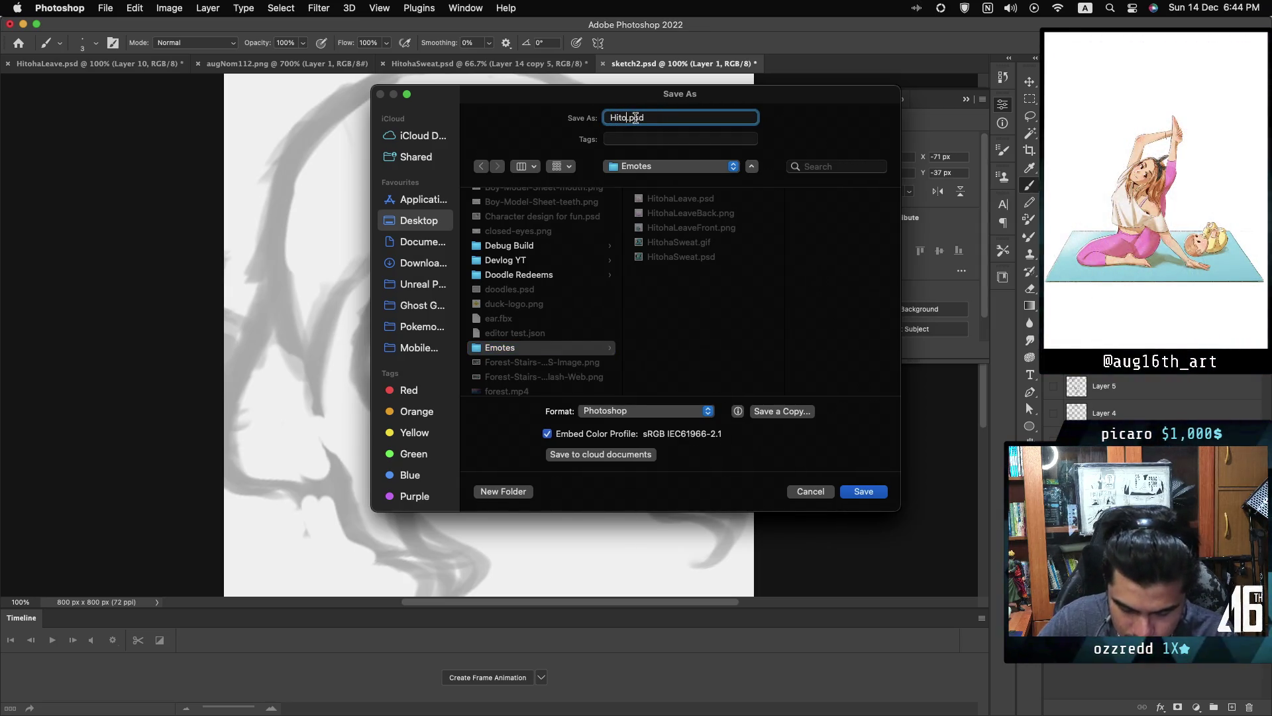
{"action": "key", "text": "Return"}
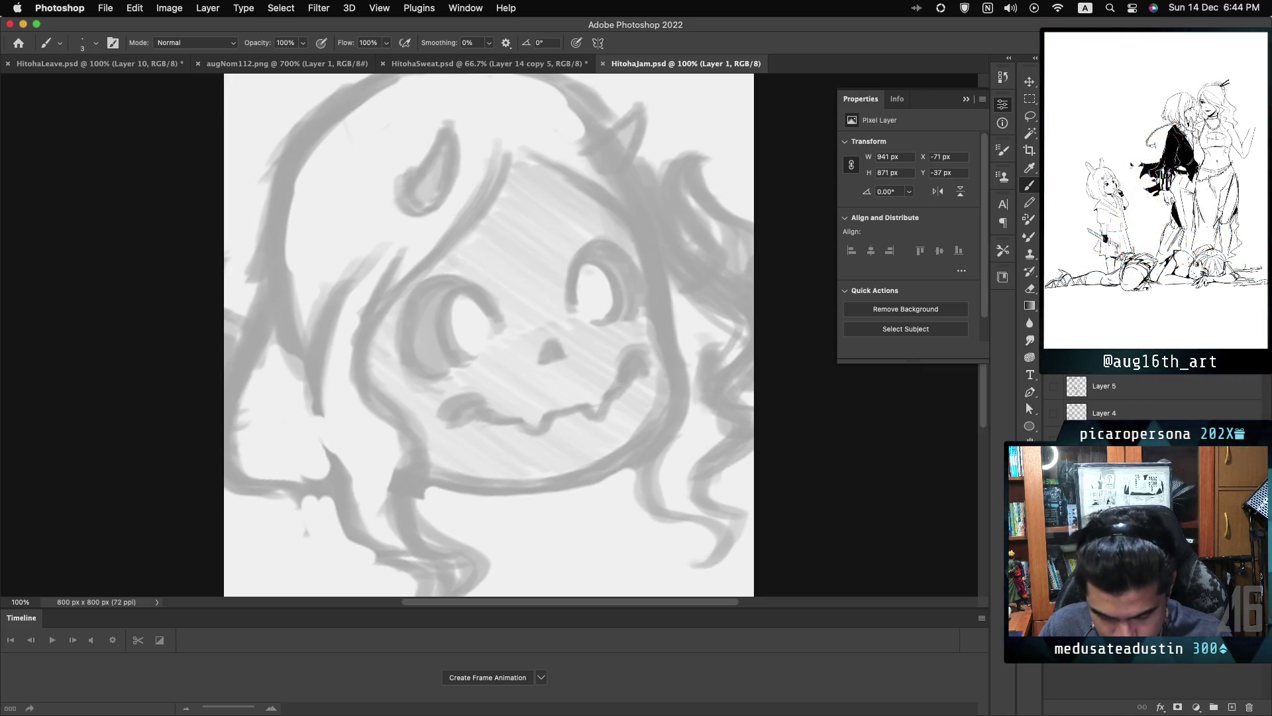
- Free-transform the sketch, trying a vertical flip and then flipping it back upright
{"action": "key", "text": "super+t"}
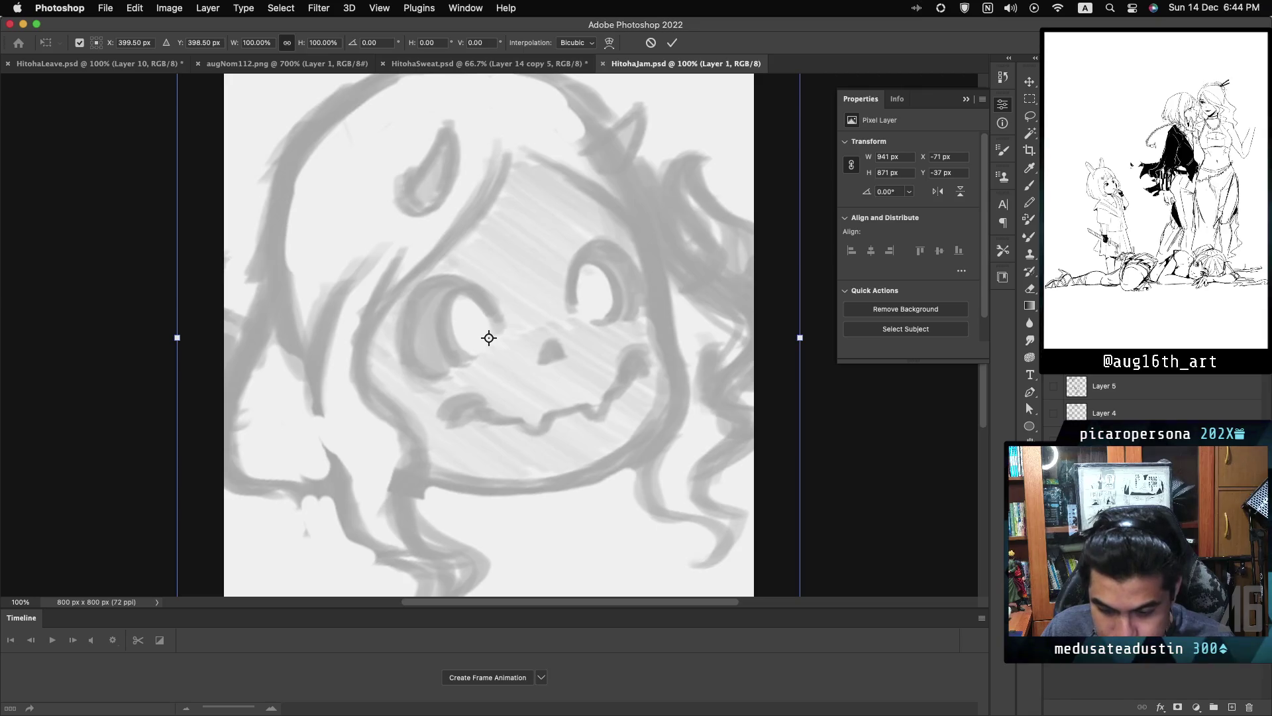
{"action": "key", "text": "super+minus"}
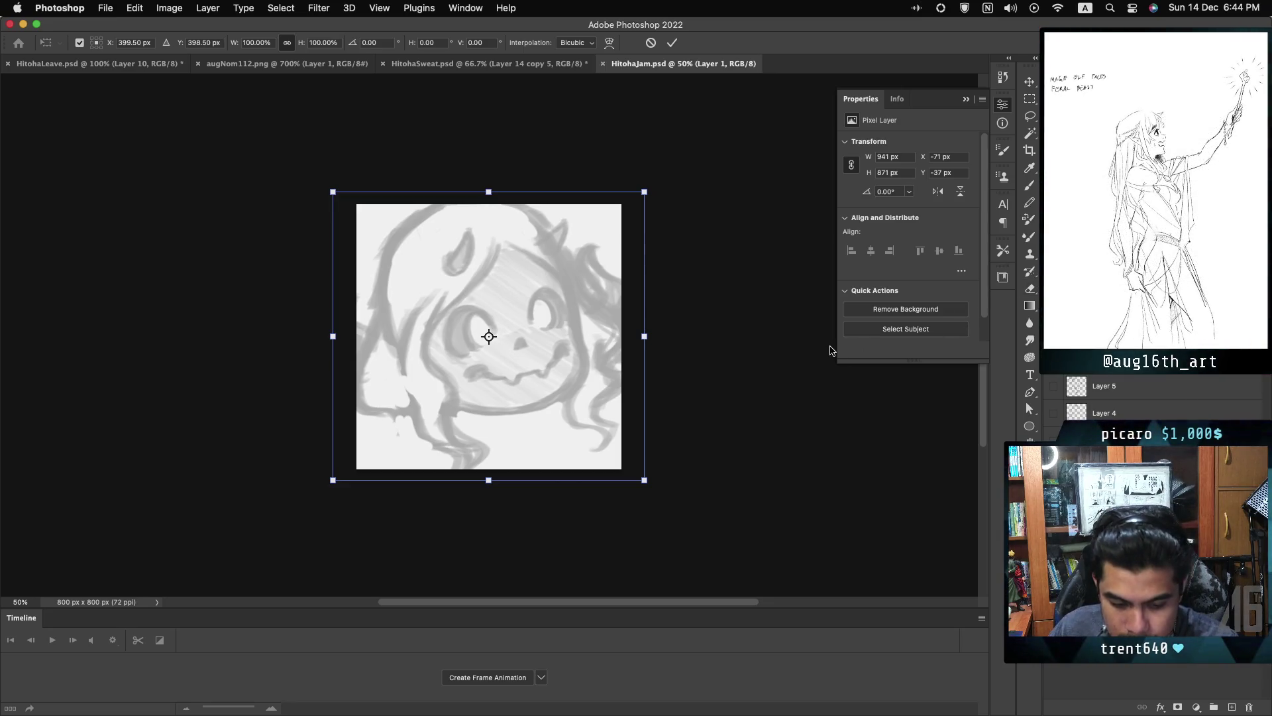
{"action": "right_click", "coordinate": [582, 364]}
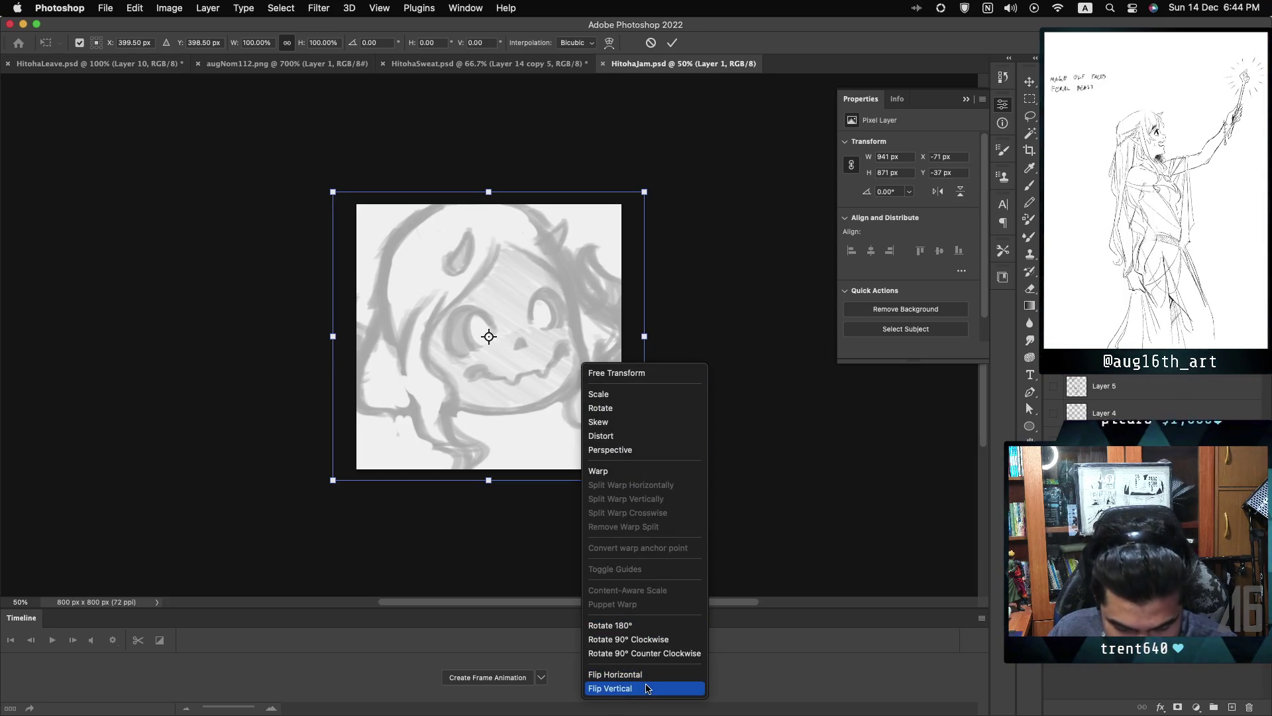
{"action": "left_click", "coordinate": [647, 688]}
{"action": "right_click", "coordinate": [545, 554]}
{"action": "left_click", "coordinate": [595, 702]}
- Mirror the sketch horizontally, rotate it, move it down ~18 px, and group it as Group 1
{"action": "right_click", "coordinate": [534, 427]}
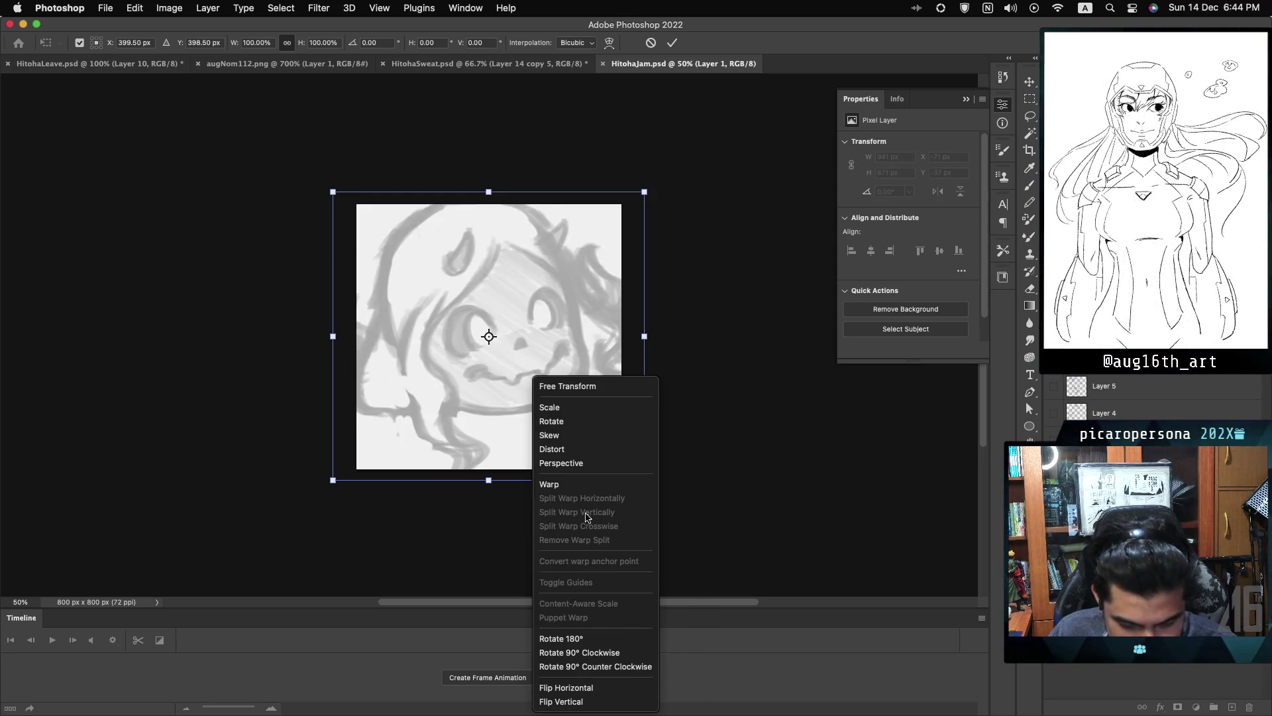
{"action": "left_click", "coordinate": [585, 686]}
{"action": "left_click_drag", "start_coordinate": [715, 445], "coordinate": [711, 352]}
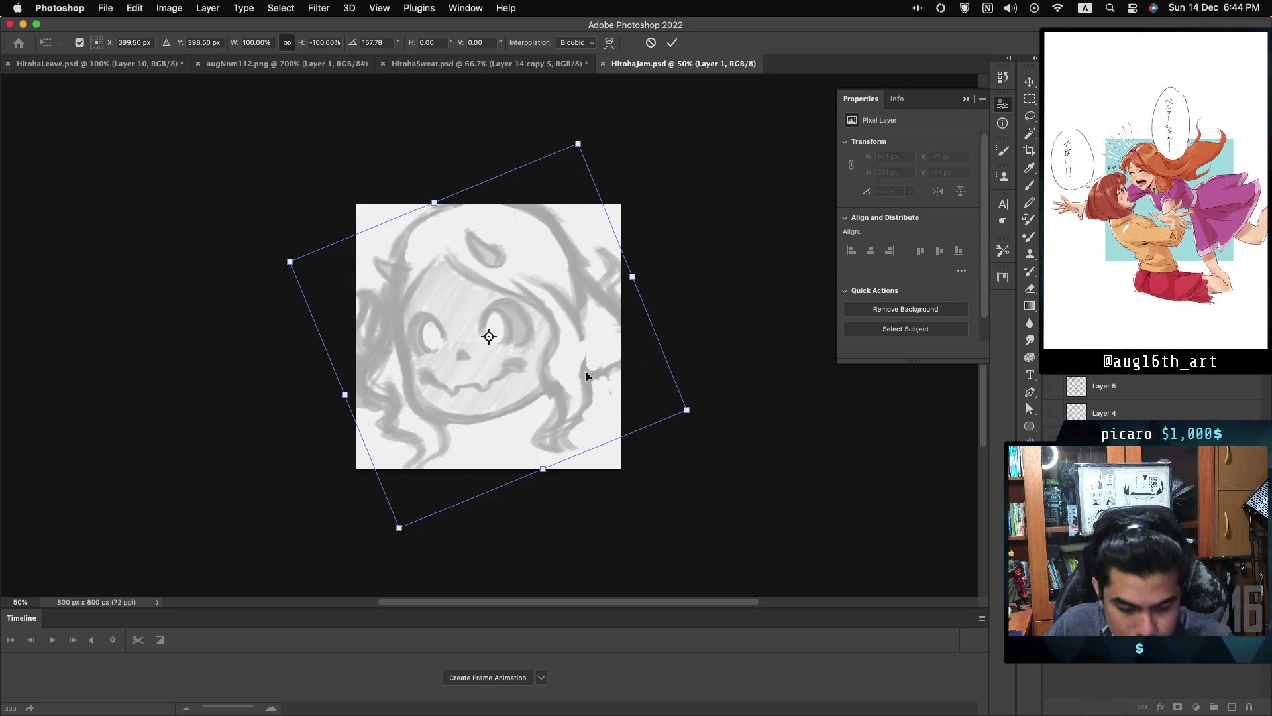
{"action": "left_click_drag", "start_coordinate": [583, 372], "coordinate": [584, 395]}
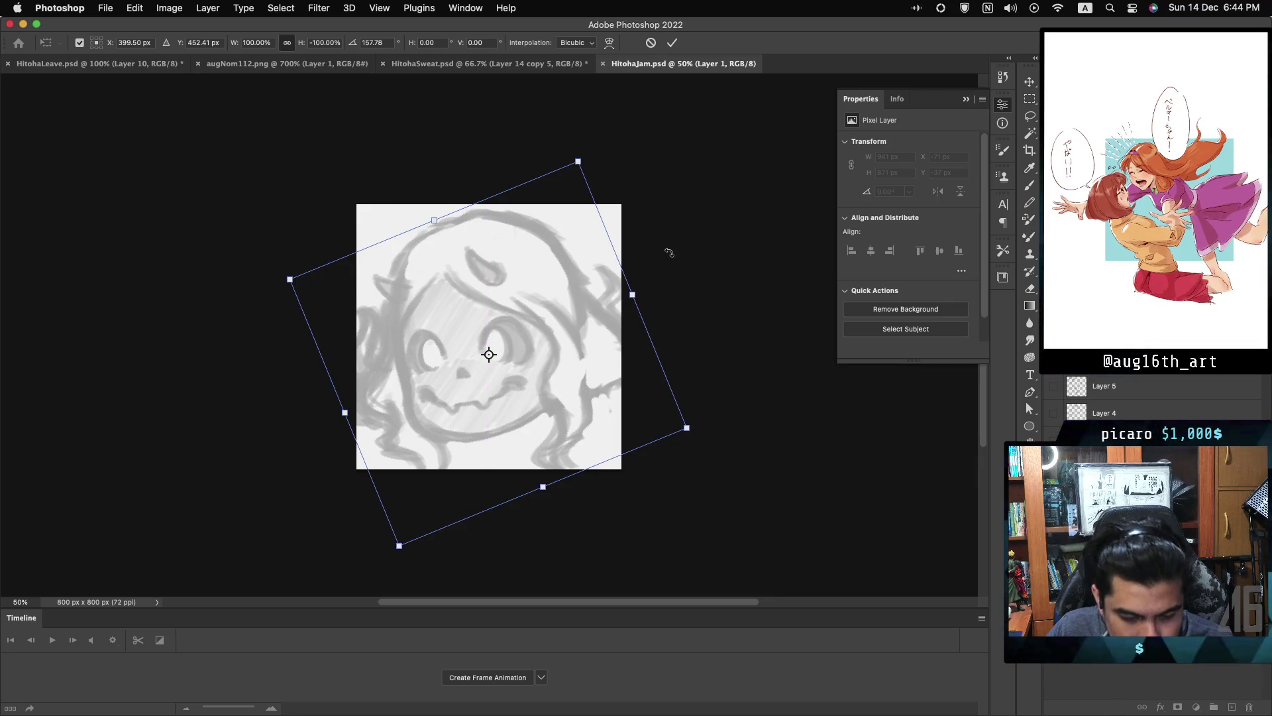
{"action": "key", "text": "Return"}
{"action": "key", "text": "b"}
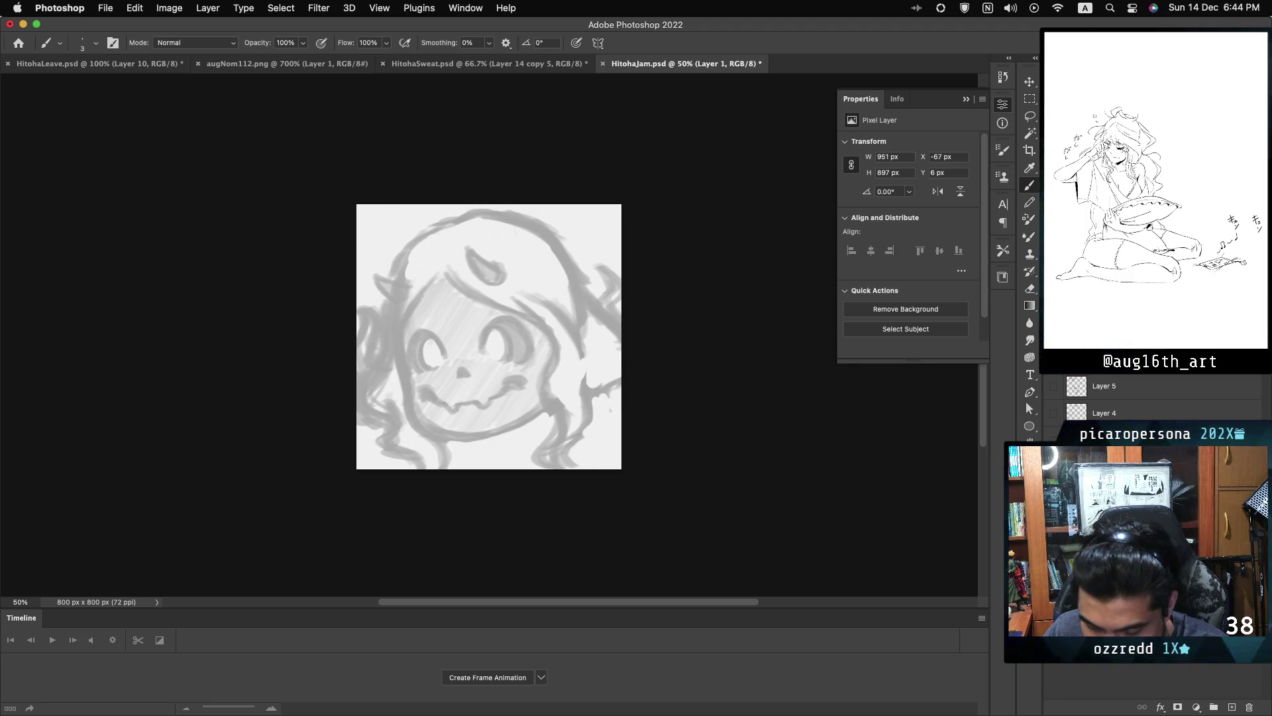
{"action": "key", "text": "ctrl+g"}
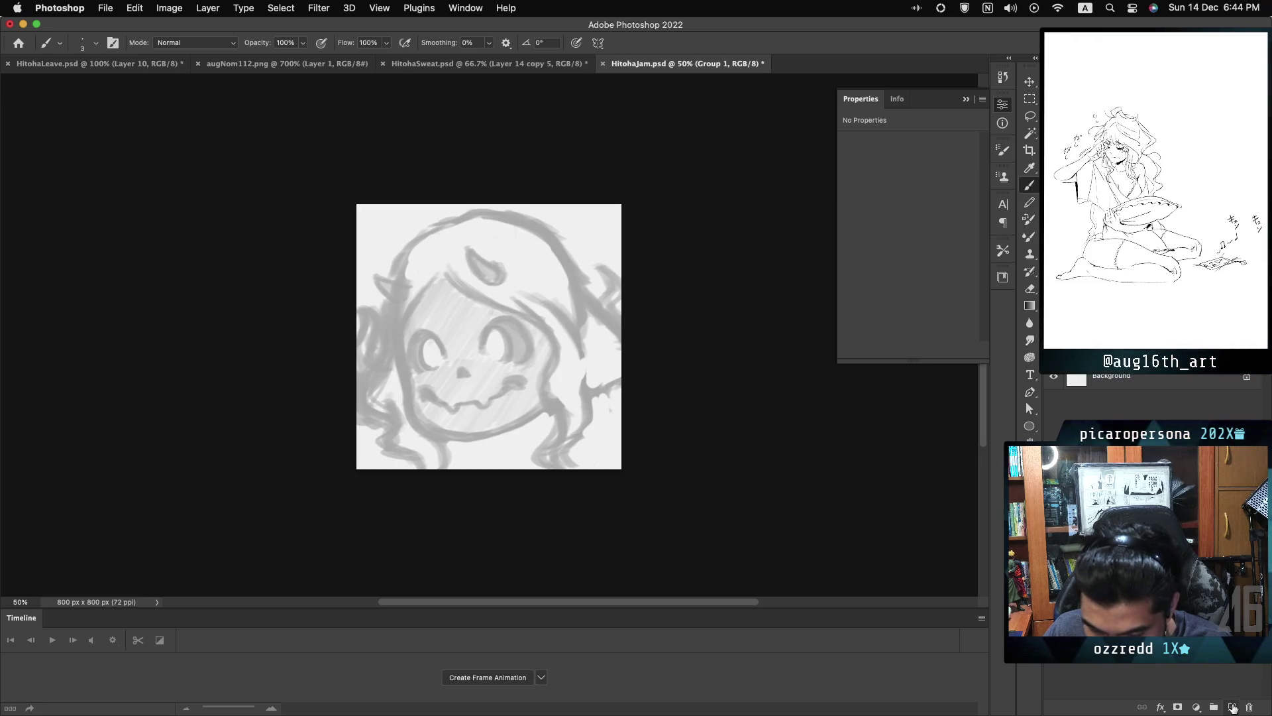
- On a new layer with the 25 px round brush, ink both closed eyes
{"action": "key", "text": "alt+bracketleft"}
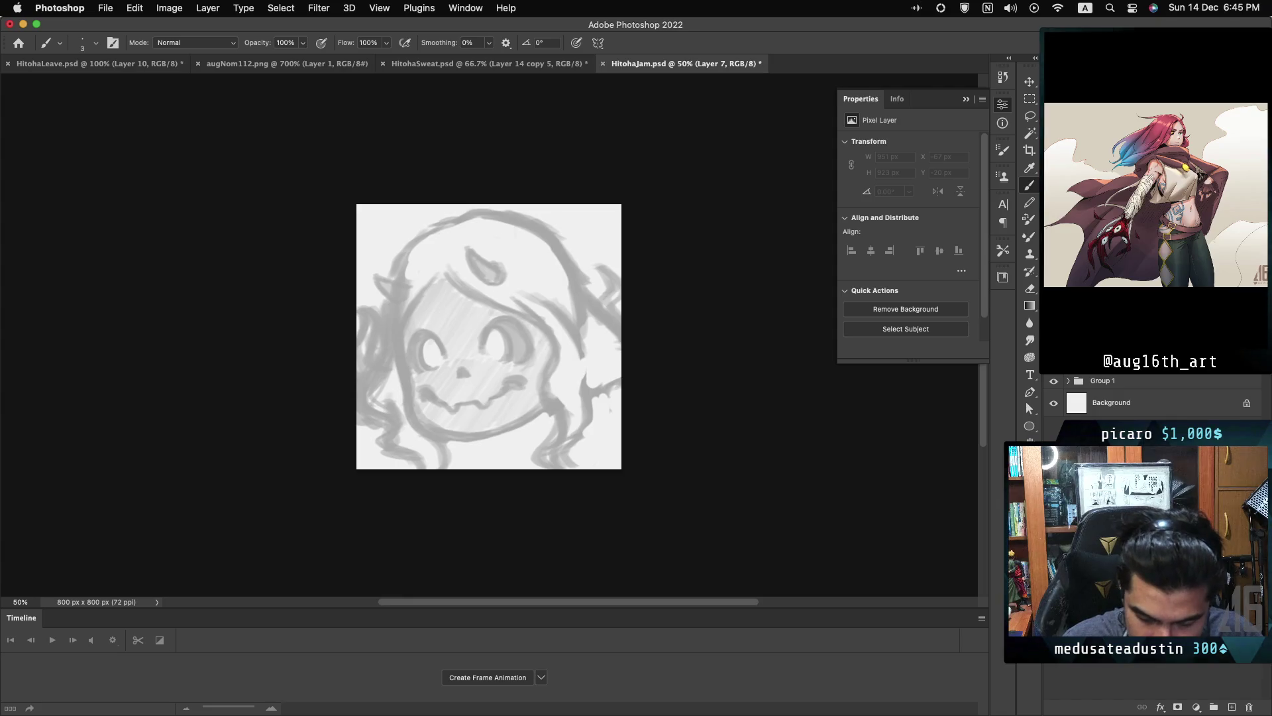
{"action": "right_click", "coordinate": [586, 462]}
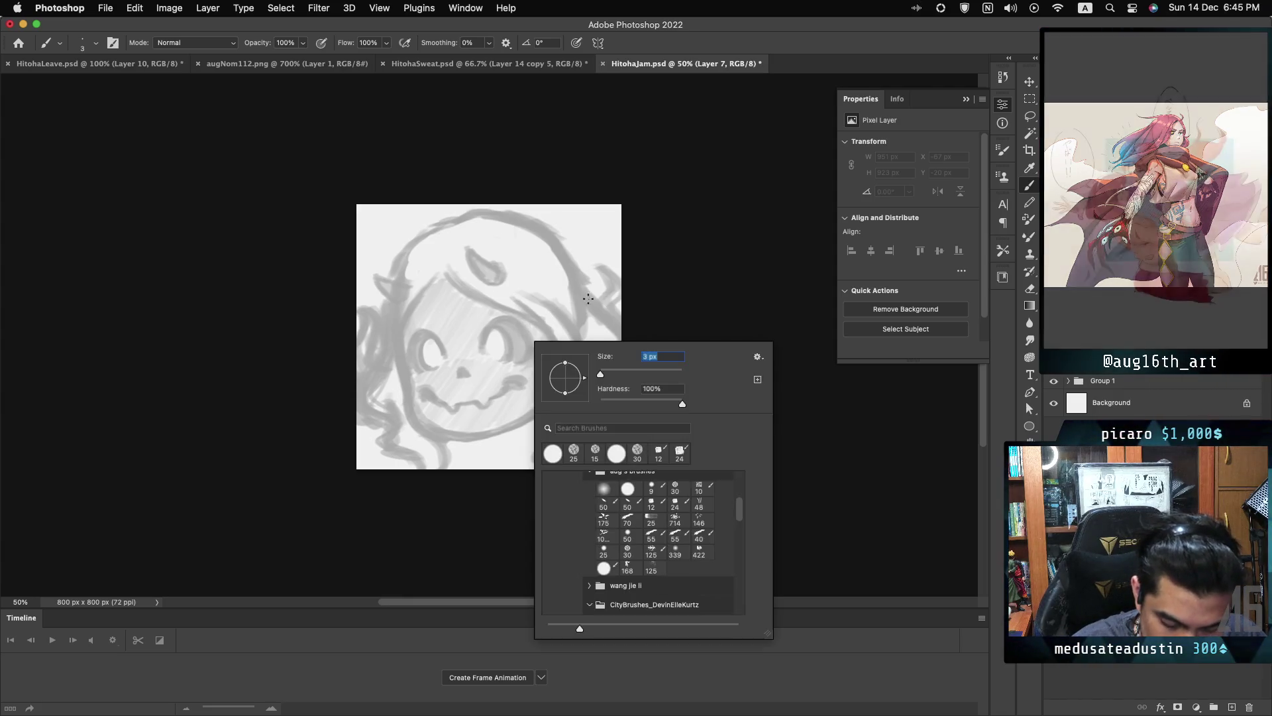
{"action": "left_click", "coordinate": [575, 454]}
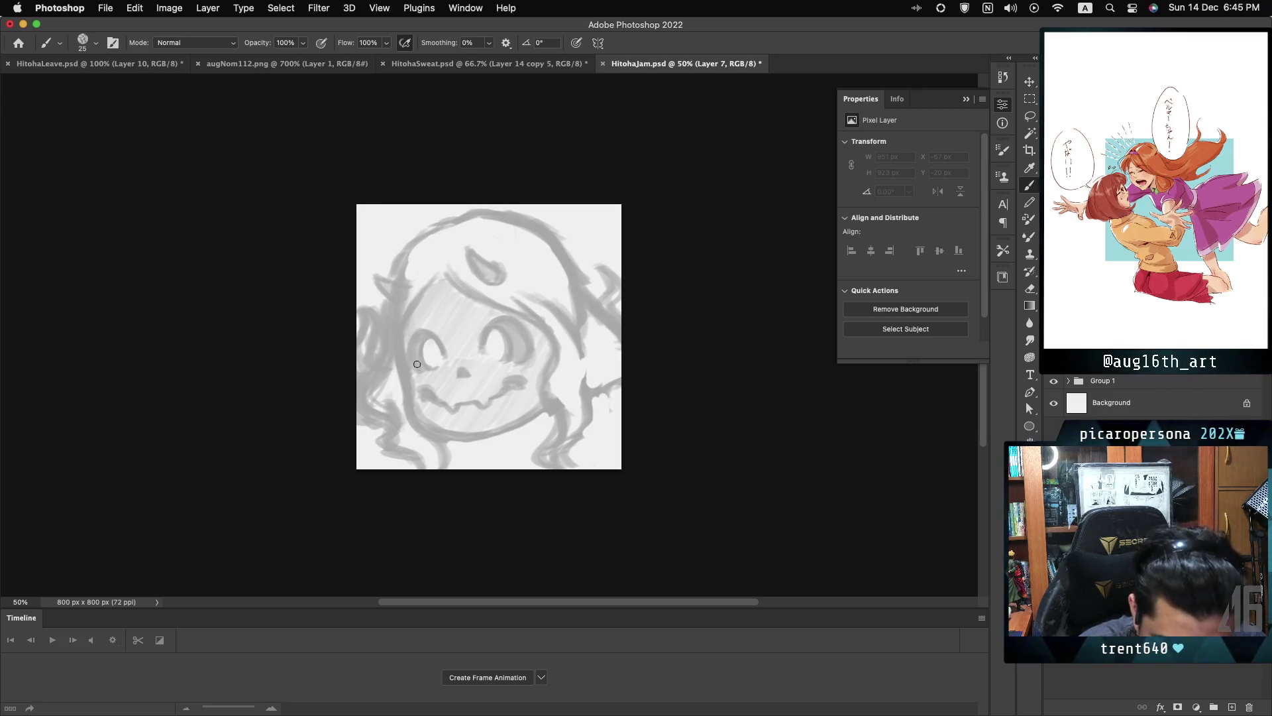
{"action": "left_click_drag", "start_coordinate": [408, 363], "coordinate": [437, 359]}
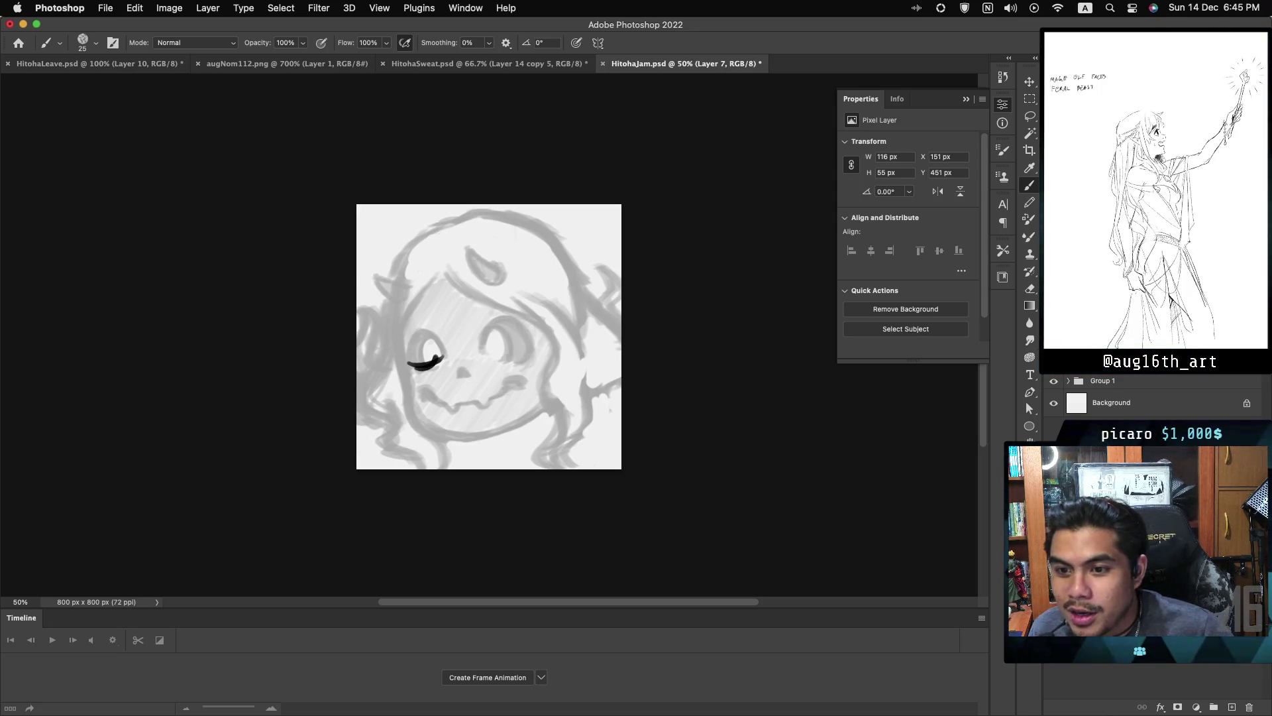
{"action": "key", "text": "ctrl+z"}
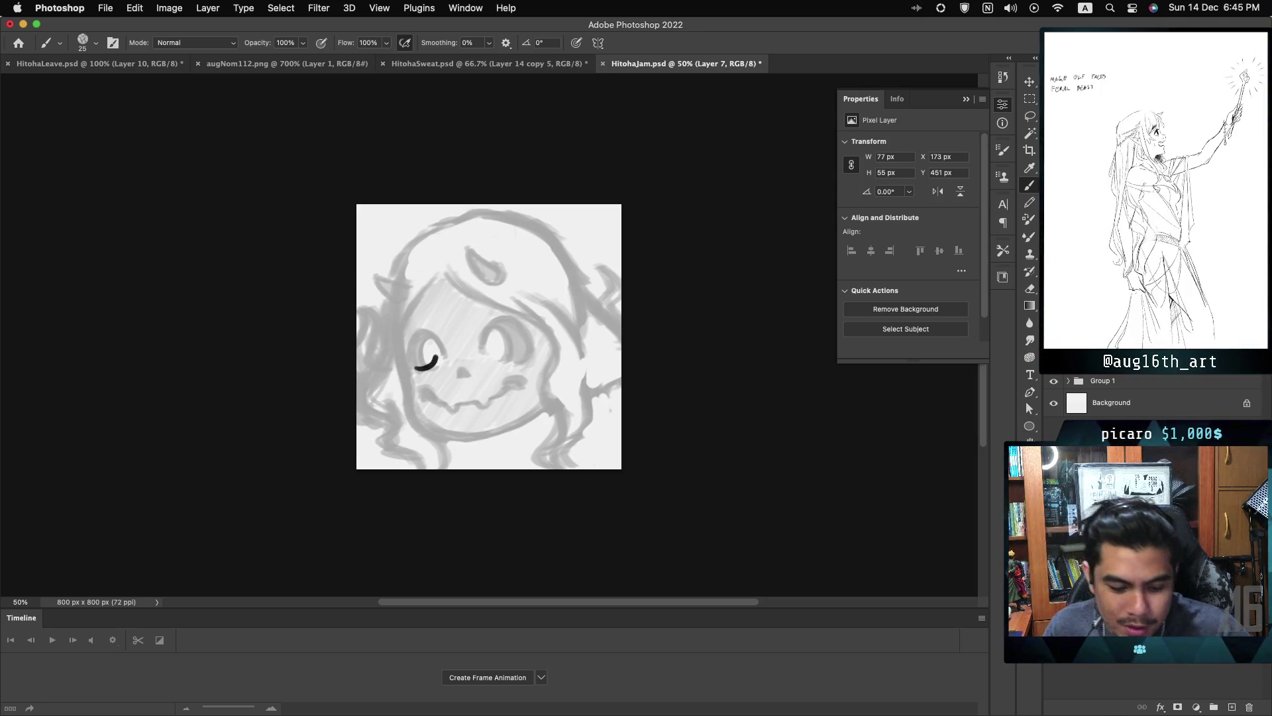
{"action": "left_click_drag", "start_coordinate": [413, 364], "coordinate": [444, 357]}
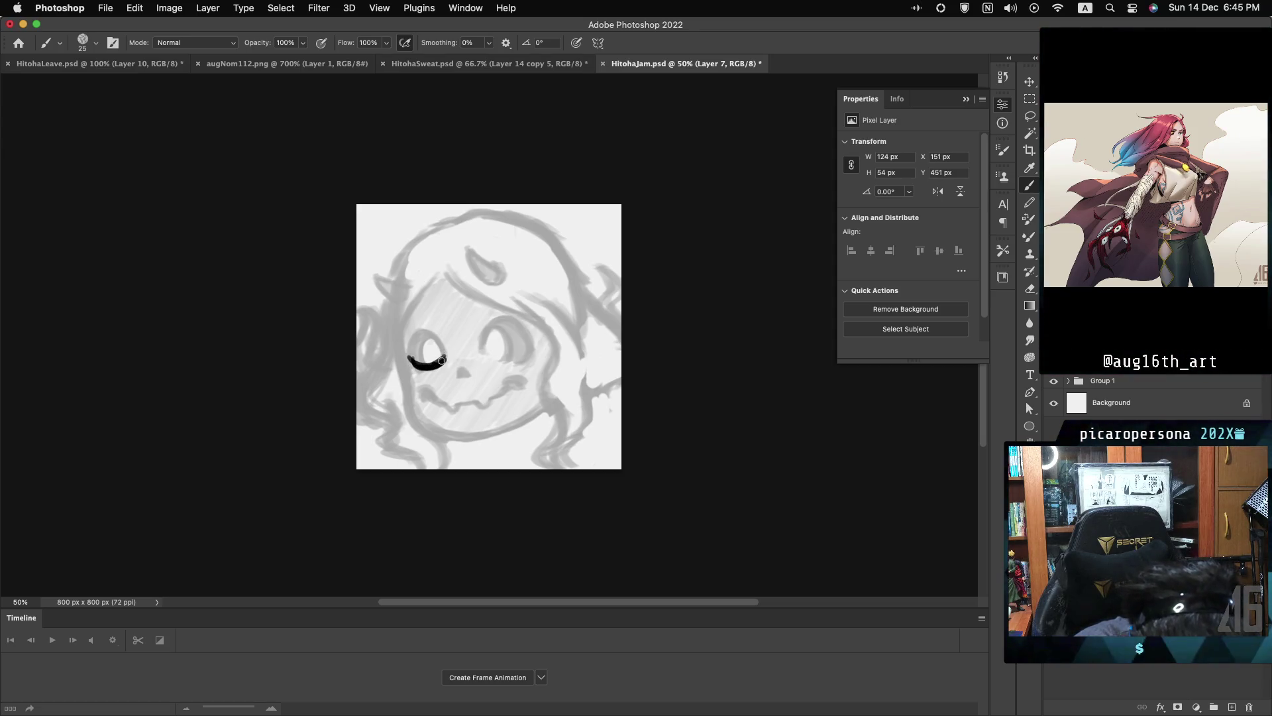
{"action": "left_click_drag", "start_coordinate": [482, 350], "coordinate": [529, 348]}
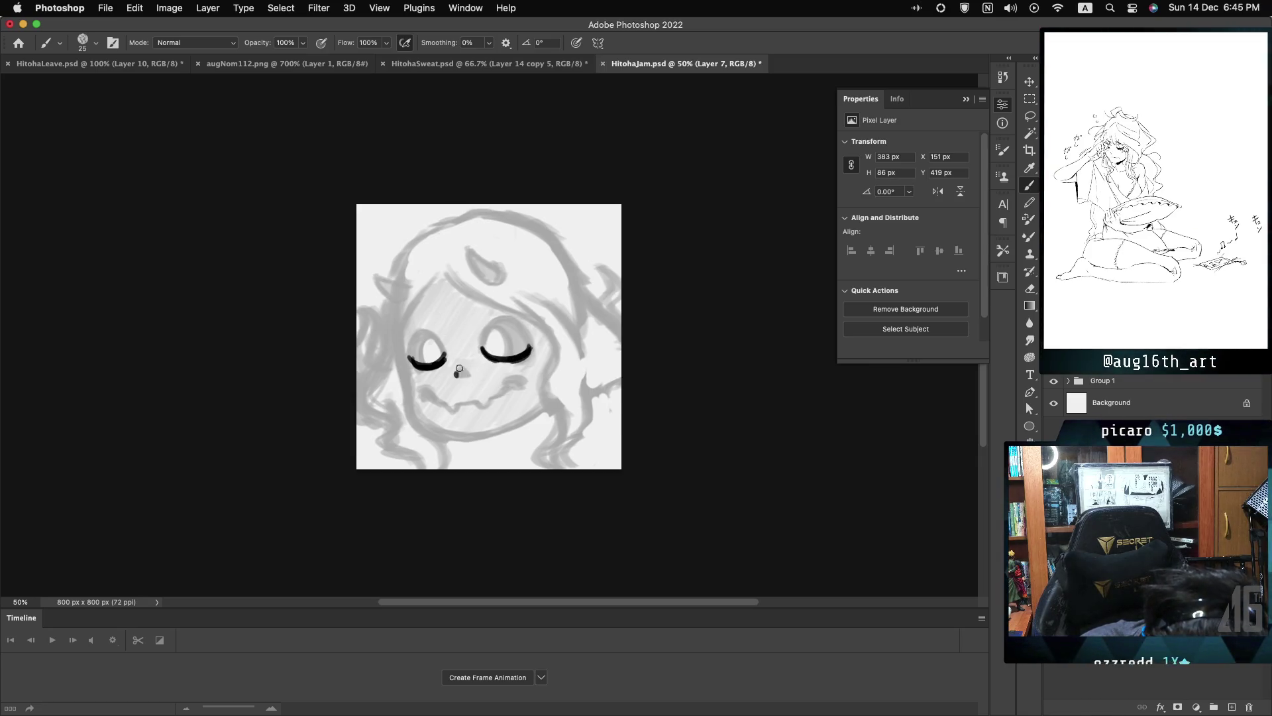
- Ink the small nose and the smiling mouth line
{"action": "left_click_drag", "start_coordinate": [458, 369], "coordinate": [462, 374]}
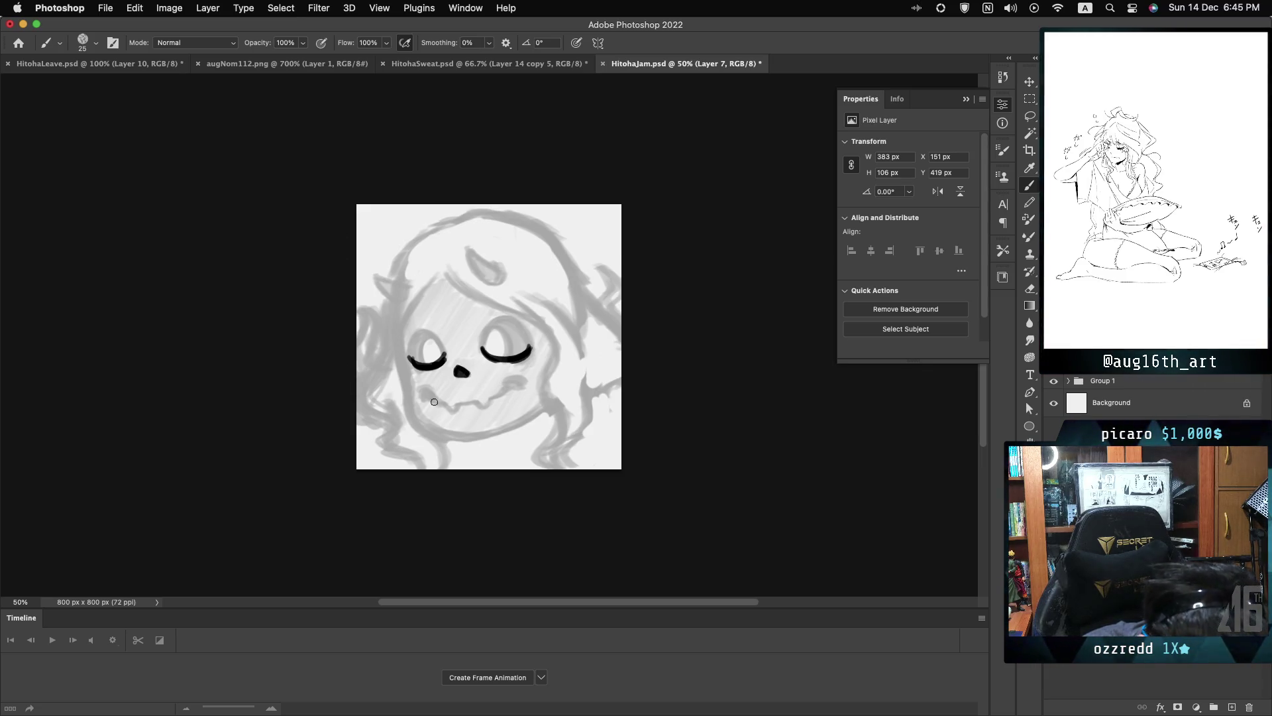
{"action": "left_click_drag", "start_coordinate": [425, 388], "coordinate": [426, 397]}
{"action": "key", "text": "ctrl+z"}
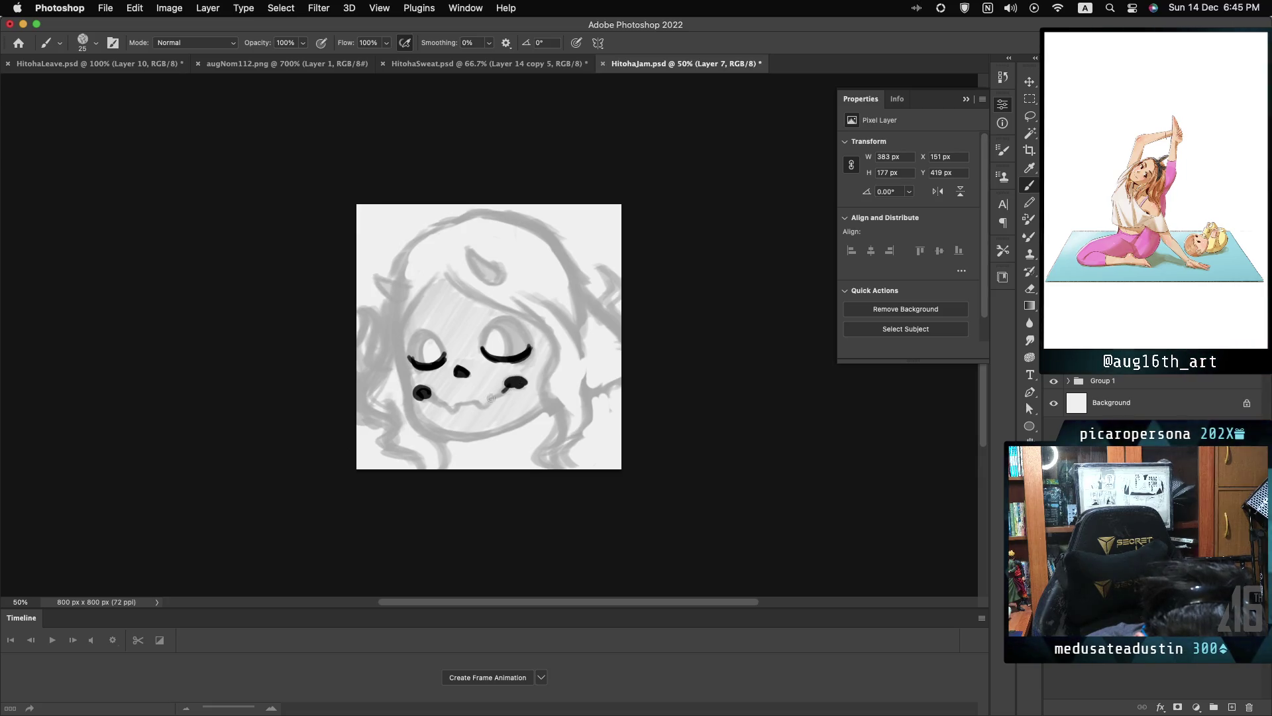
{"action": "left_click_drag", "start_coordinate": [510, 383], "coordinate": [453, 410]}
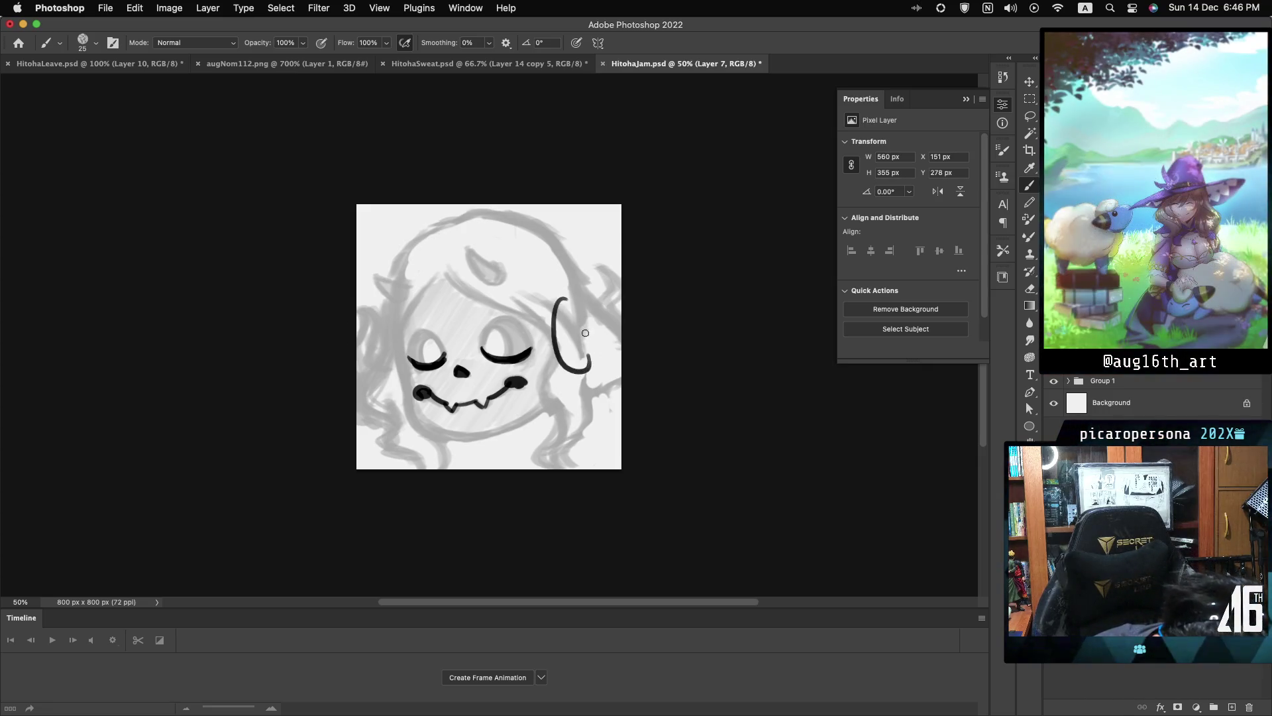
- Draw the right headphone cup's inner edge and arched top, redoing strokes as needed
{"action": "key", "text": "super+z"}
{"action": "left_click_drag", "start_coordinate": [591, 281], "coordinate": [579, 318]}
{"action": "key", "text": "super+z"}
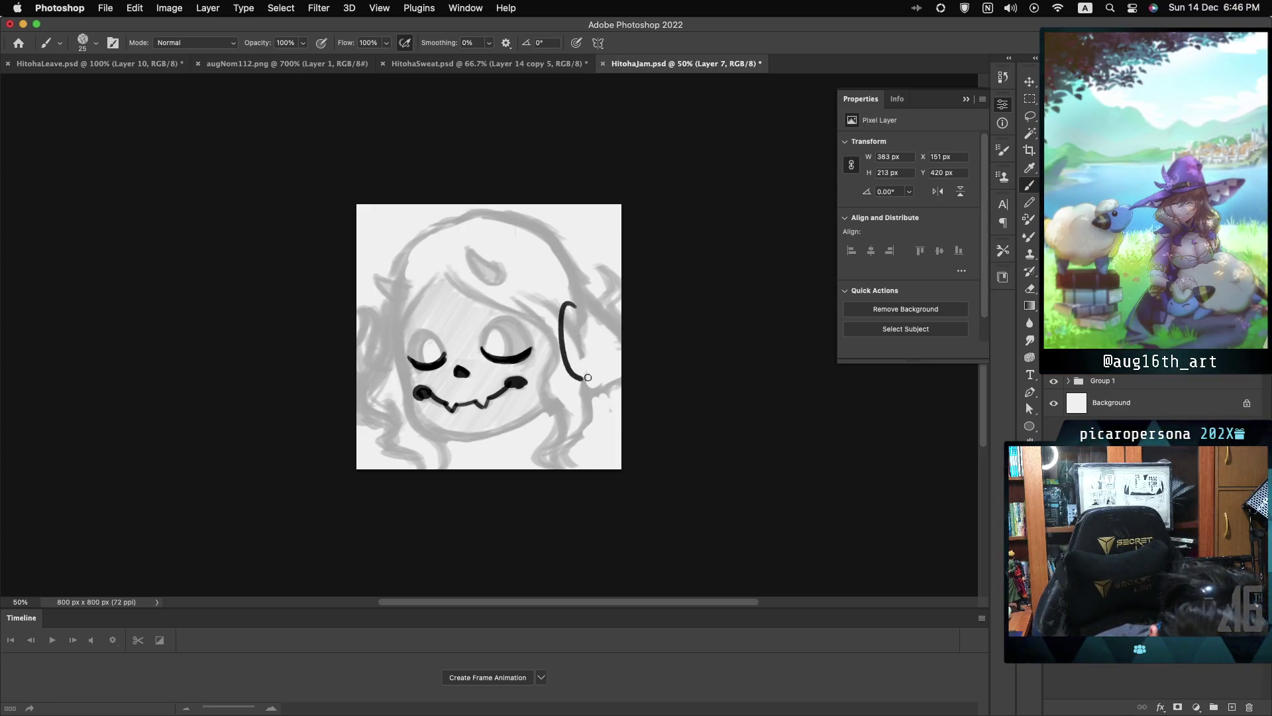
{"action": "key", "text": "super+z"}
{"action": "left_click_drag", "start_coordinate": [580, 374], "coordinate": [567, 295]}
{"action": "key", "text": "super+z"}
{"action": "left_click_drag", "start_coordinate": [584, 375], "coordinate": [573, 296]}
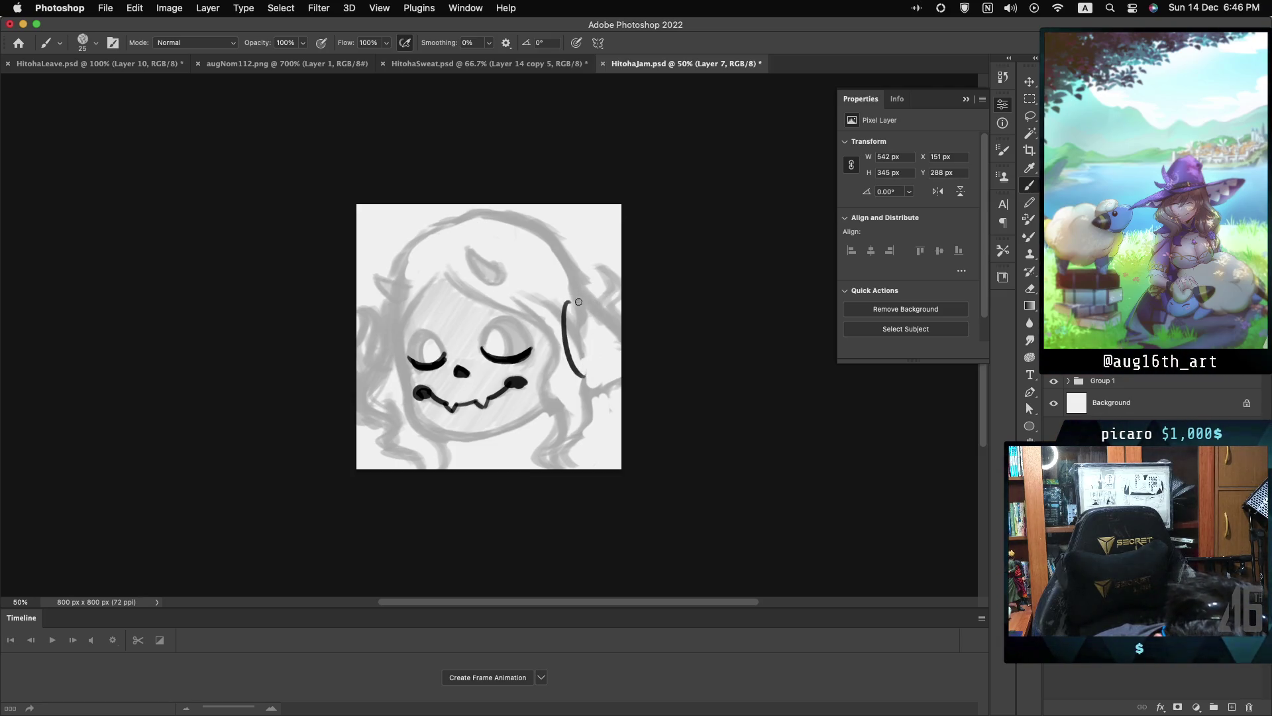
{"action": "left_click_drag", "start_coordinate": [565, 300], "coordinate": [609, 358]}
{"action": "key", "text": "super+z"}
{"action": "left_click_drag", "start_coordinate": [566, 301], "coordinate": [607, 363]}
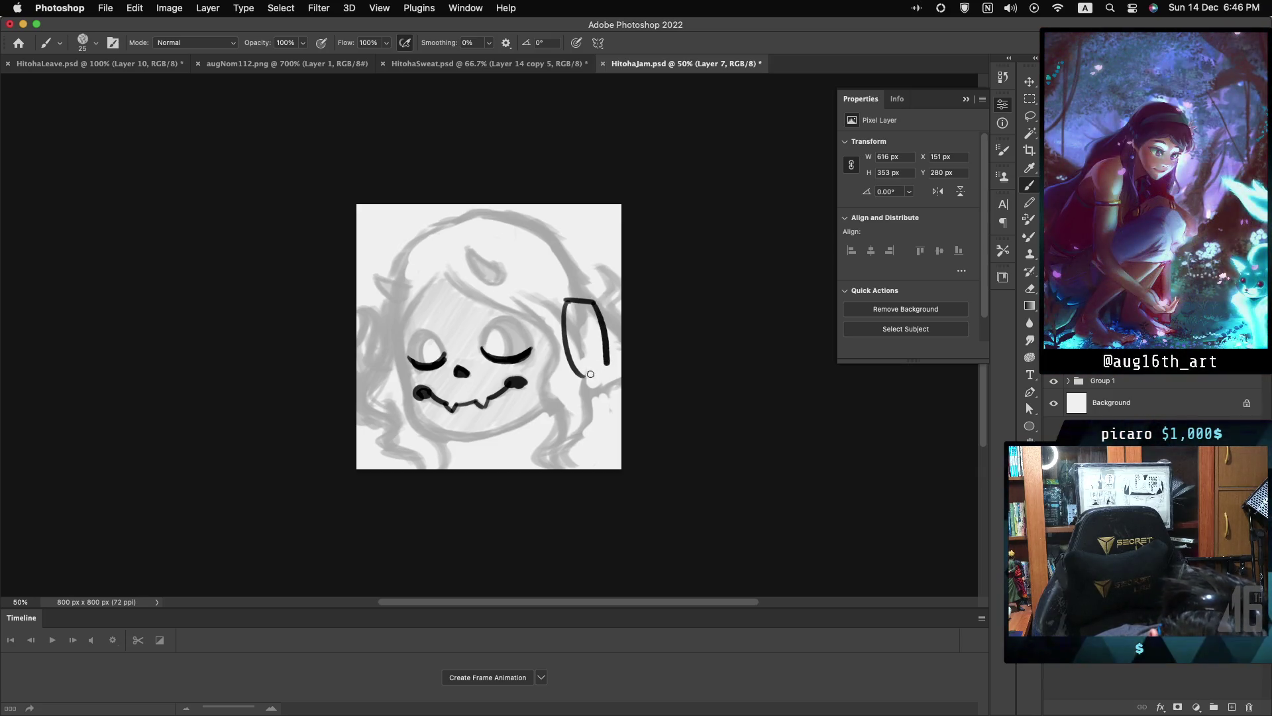
- Ink the left headphone curve and the right cup's outer side, retrying strokes
{"action": "left_click_drag", "start_coordinate": [388, 324], "coordinate": [380, 384]}
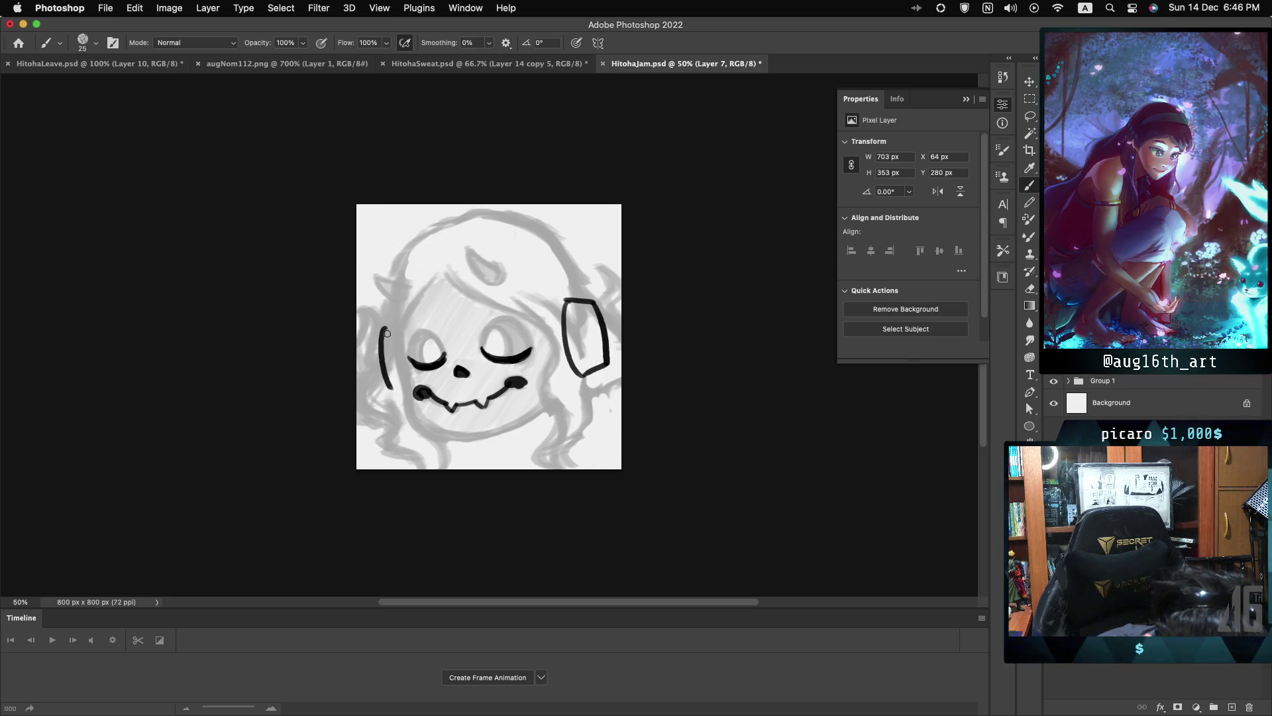
{"action": "key", "text": "super+z"}
{"action": "left_click_drag", "start_coordinate": [389, 322], "coordinate": [379, 340]}
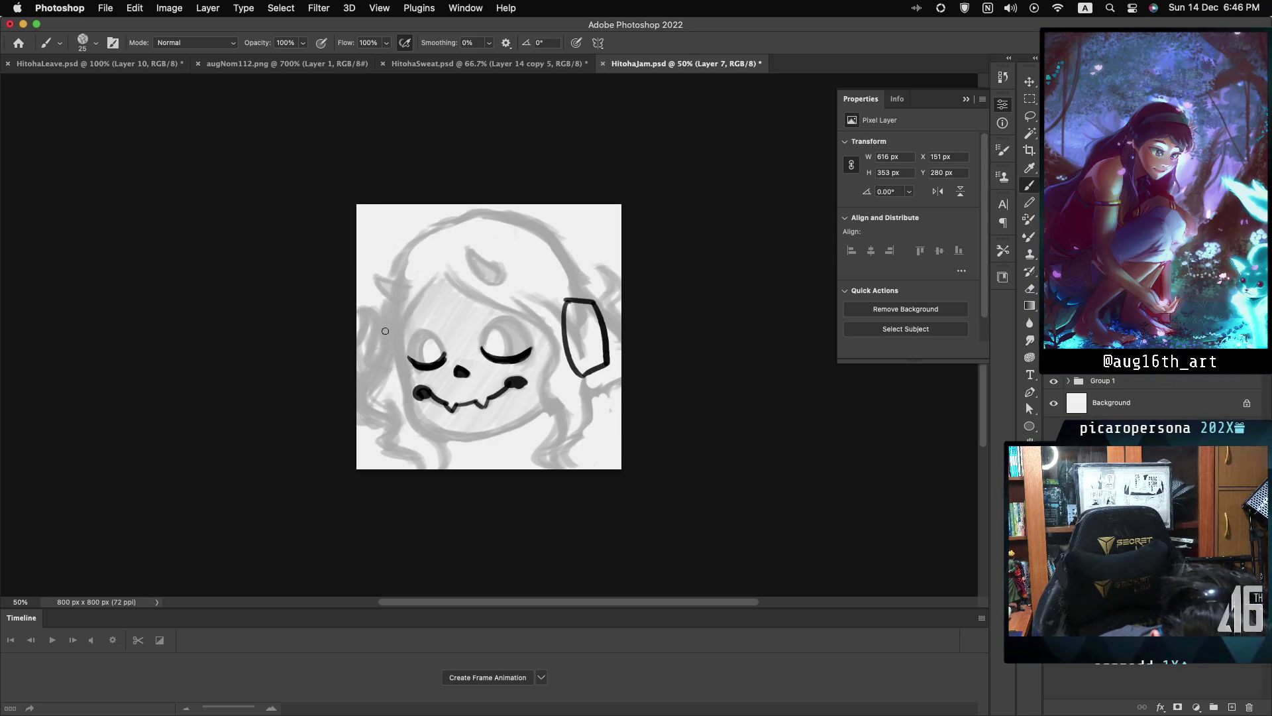
{"action": "mouse_move", "coordinate": [571, 298]}
{"action": "left_mouse_down"}
{"action": "mouse_move", "coordinate": [606, 348]}
{"action": "mouse_move", "coordinate": [593, 372]}
{"action": "left_mouse_up"}
{"action": "key", "text": "super+z"}
{"action": "left_click_drag", "start_coordinate": [569, 298], "coordinate": [596, 365]}
{"action": "key", "text": "super+z"}
{"action": "mouse_move", "coordinate": [565, 303]}
{"action": "left_mouse_down"}
{"action": "mouse_move", "coordinate": [582, 300]}
{"action": "mouse_move", "coordinate": [598, 367]}
{"action": "left_mouse_up"}
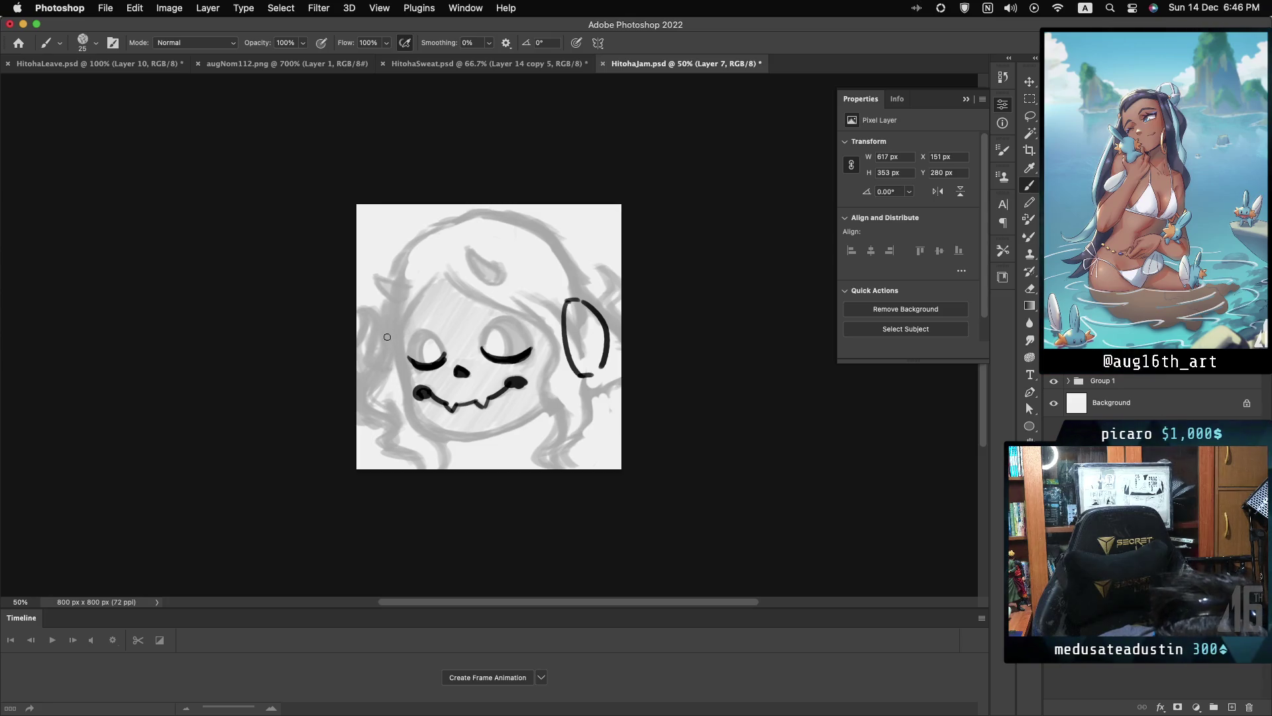
{"action": "key", "text": "super+z"}
{"action": "mouse_move", "coordinate": [388, 324]}
{"action": "left_mouse_down"}
{"action": "mouse_move", "coordinate": [390, 389]}
{"action": "mouse_move", "coordinate": [379, 358]}
{"action": "mouse_move", "coordinate": [400, 398]}
{"action": "left_mouse_up"}
{"action": "key", "text": "super+z"}
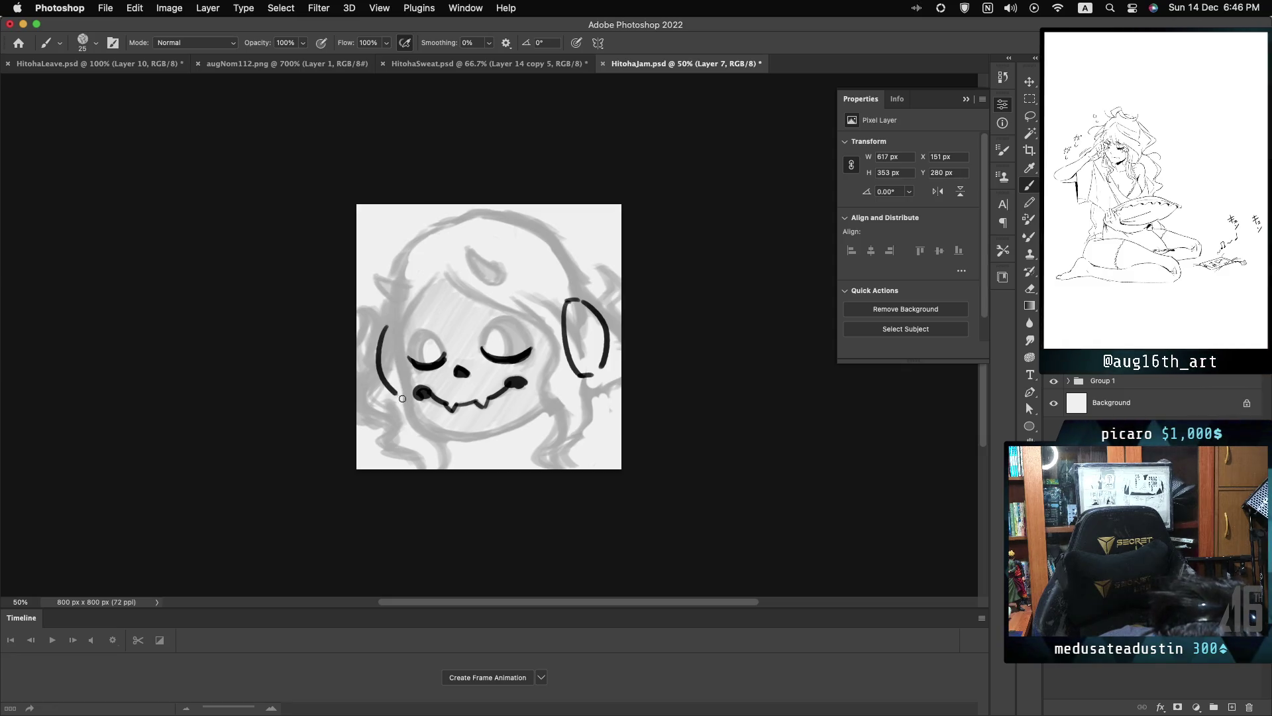
{"action": "key", "text": "super+z"}
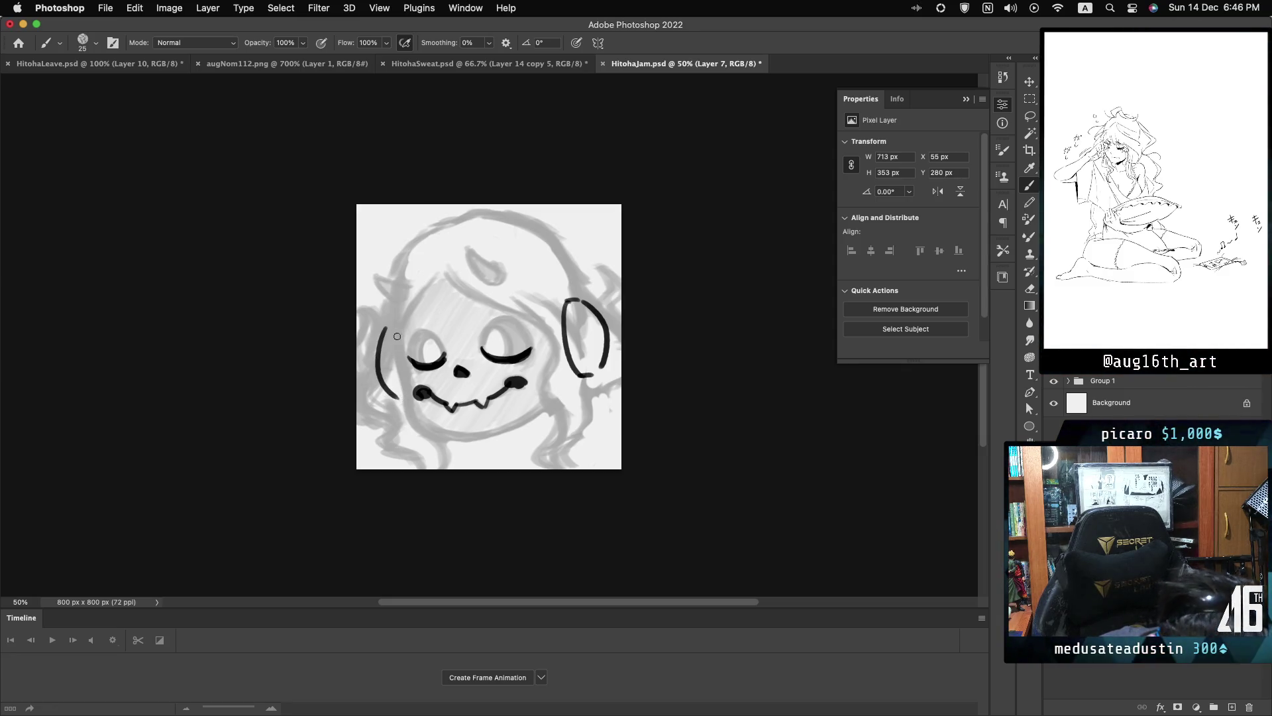
{"action": "left_click_drag", "start_coordinate": [382, 337], "coordinate": [375, 371]}
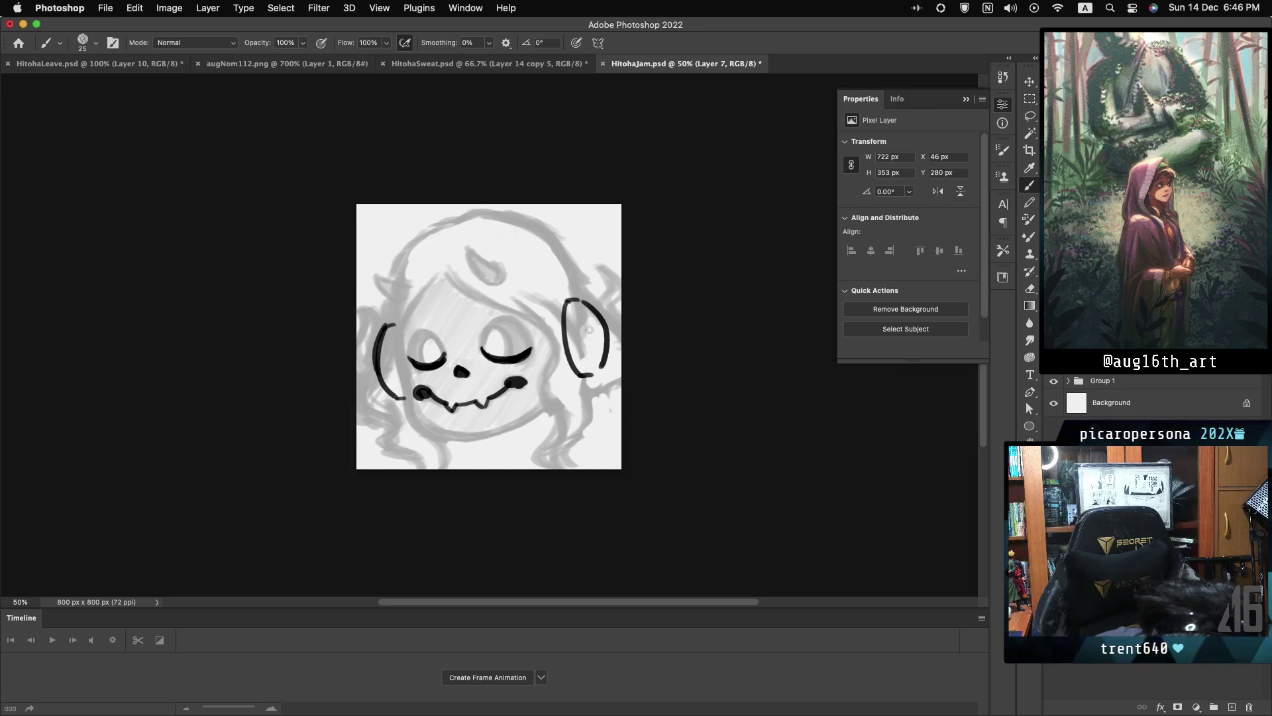
- Redraw the inside of the right cup and run lines from it down to the canvas bottom
{"action": "key", "text": "super+z"}
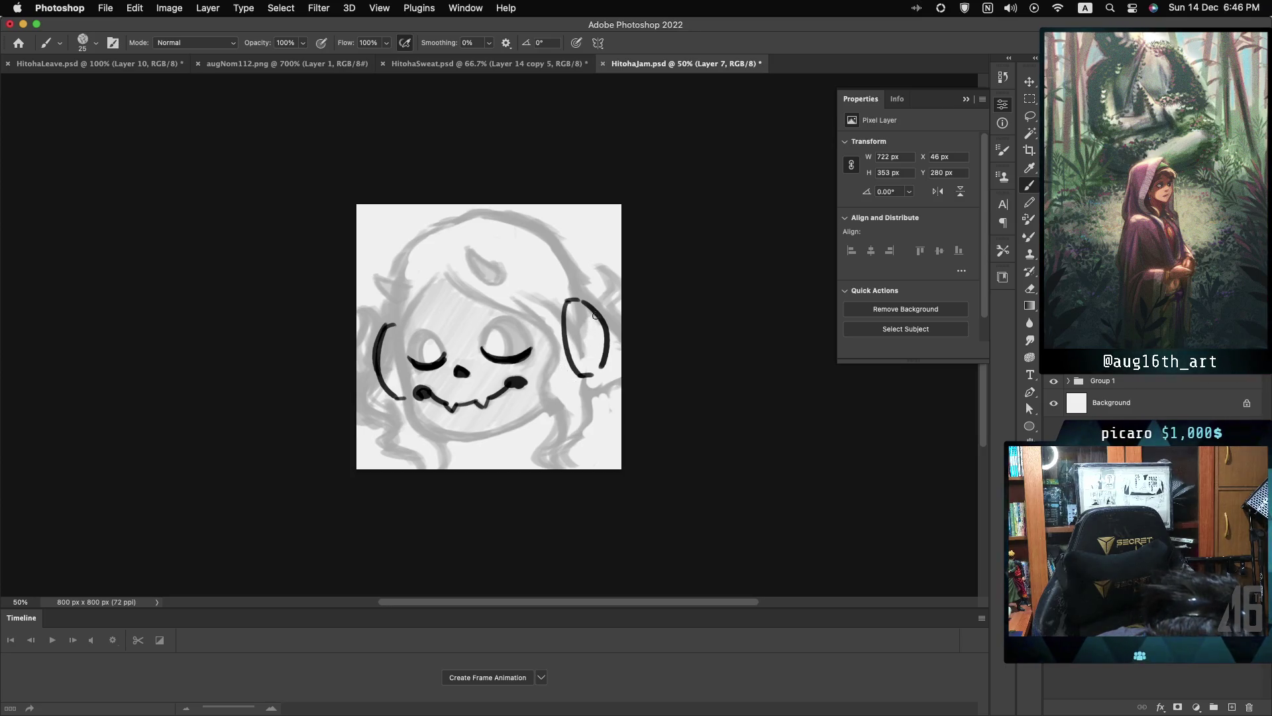
{"action": "left_click_drag", "start_coordinate": [591, 307], "coordinate": [583, 335]}
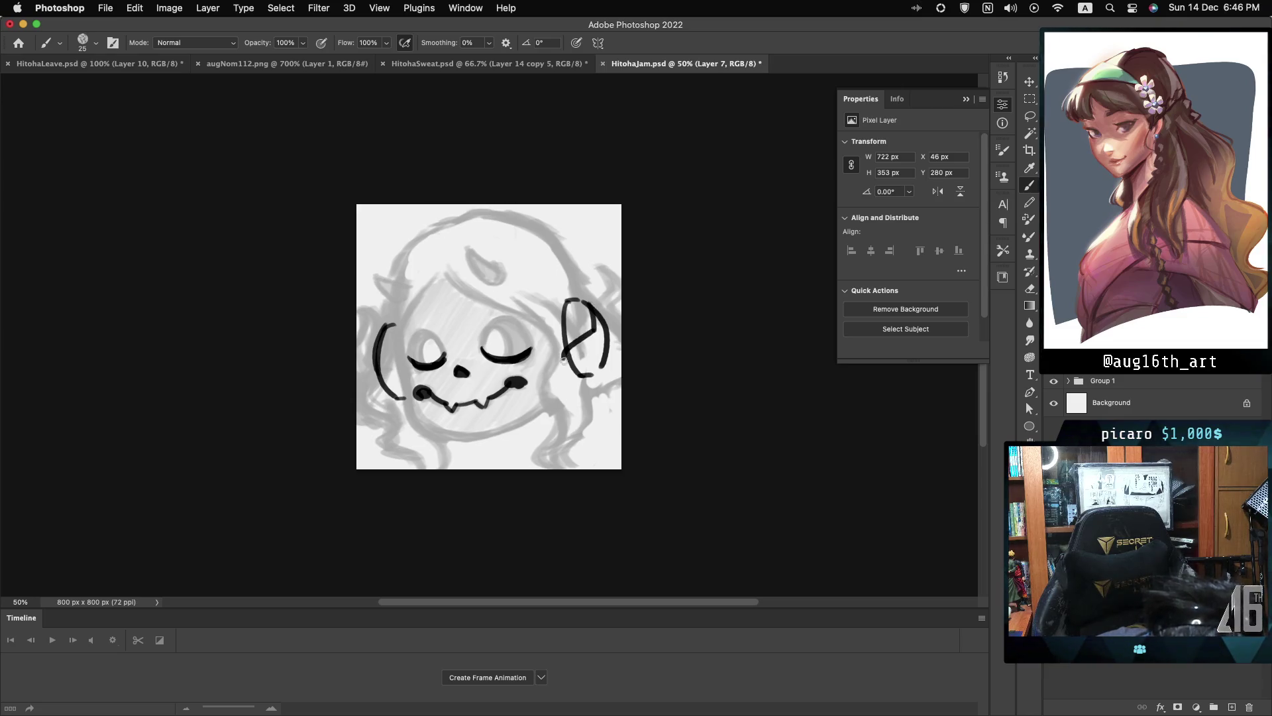
{"action": "left_click_drag", "start_coordinate": [564, 376], "coordinate": [554, 454]}
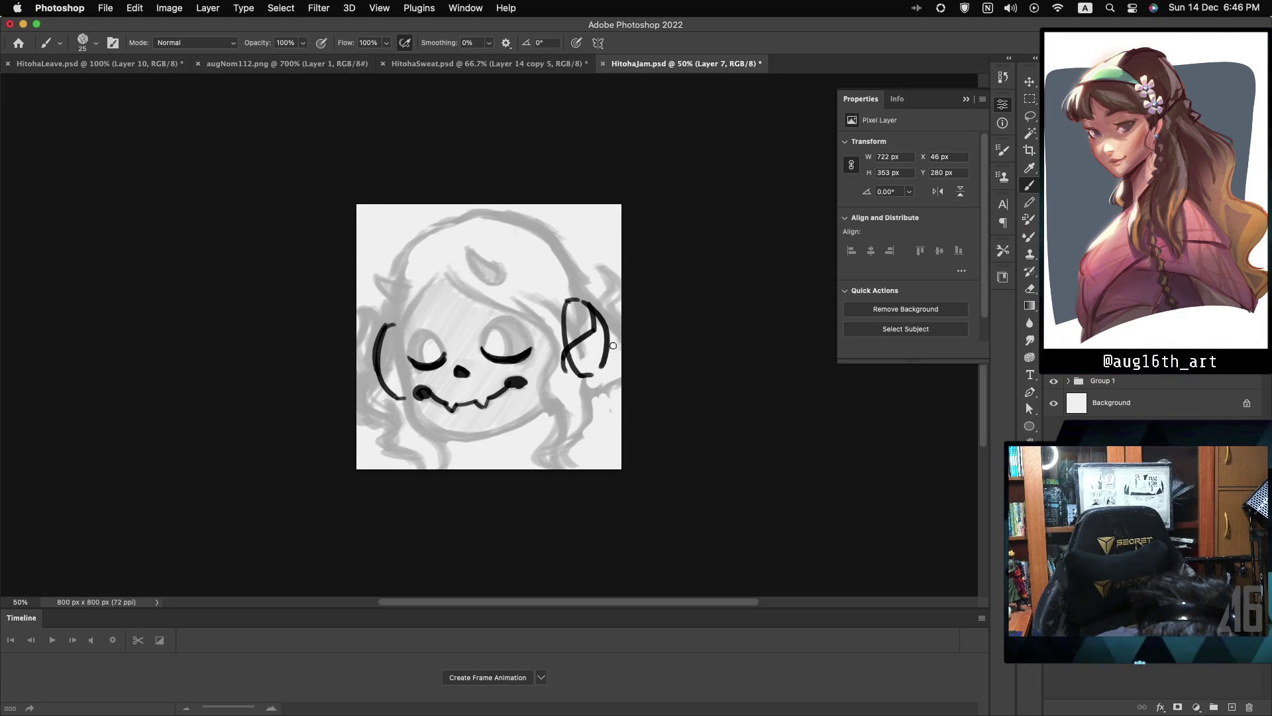
{"action": "left_click_drag", "start_coordinate": [613, 361], "coordinate": [583, 390]}
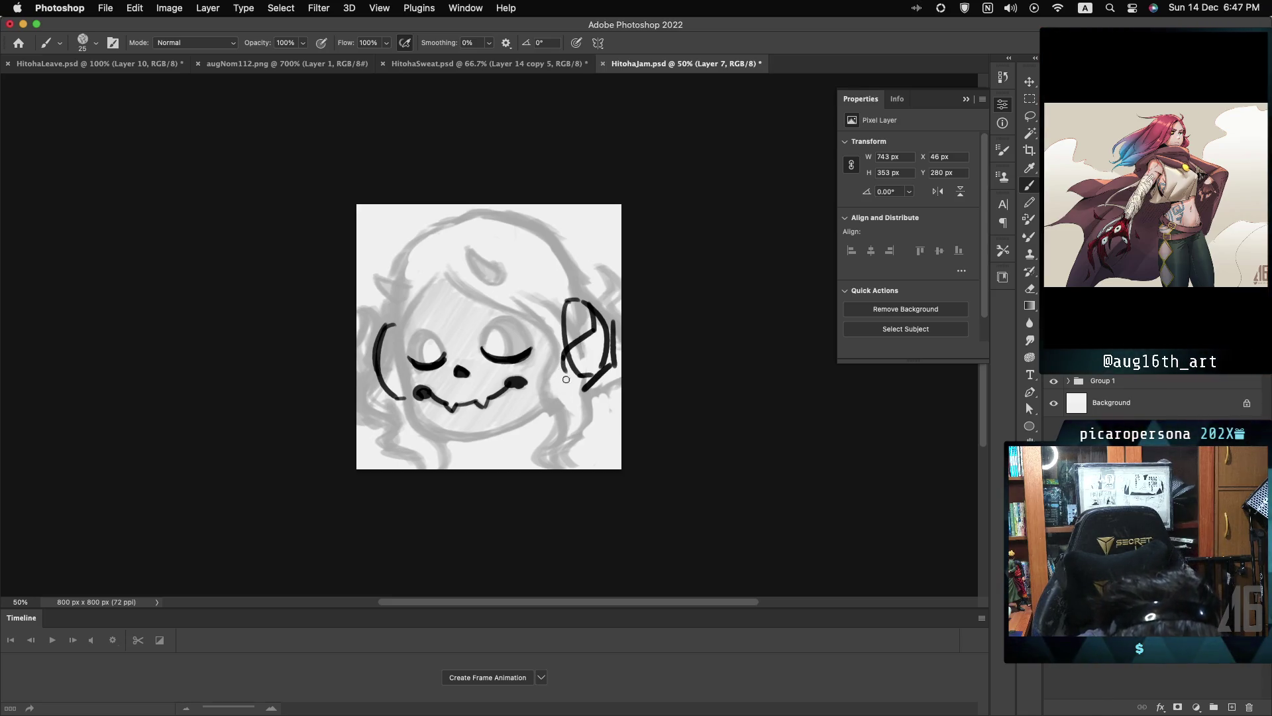
{"action": "left_click_drag", "start_coordinate": [583, 390], "coordinate": [587, 437]}
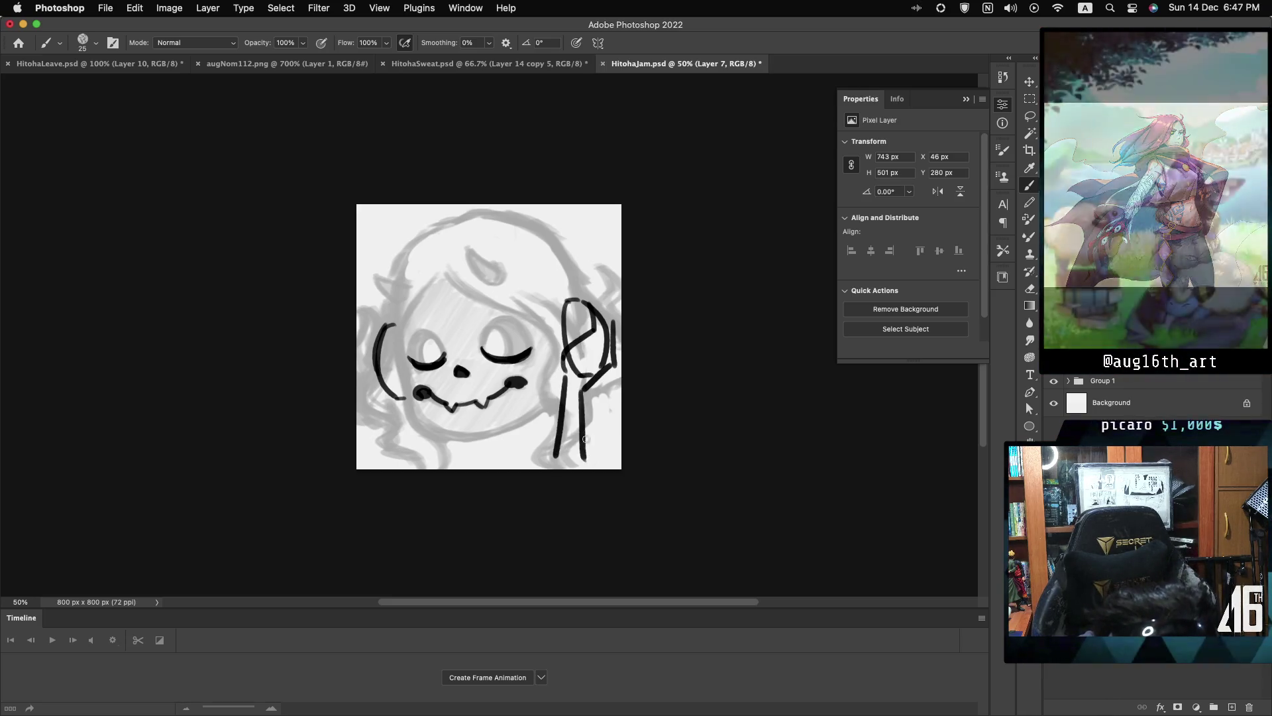
- Ink the left arm lines and the jawline from under the mouth toward the right hand
{"action": "mouse_move", "coordinate": [396, 324]}
{"action": "left_mouse_down"}
{"action": "mouse_move", "coordinate": [402, 398]}
{"action": "mouse_move", "coordinate": [388, 409]}
{"action": "left_mouse_up"}
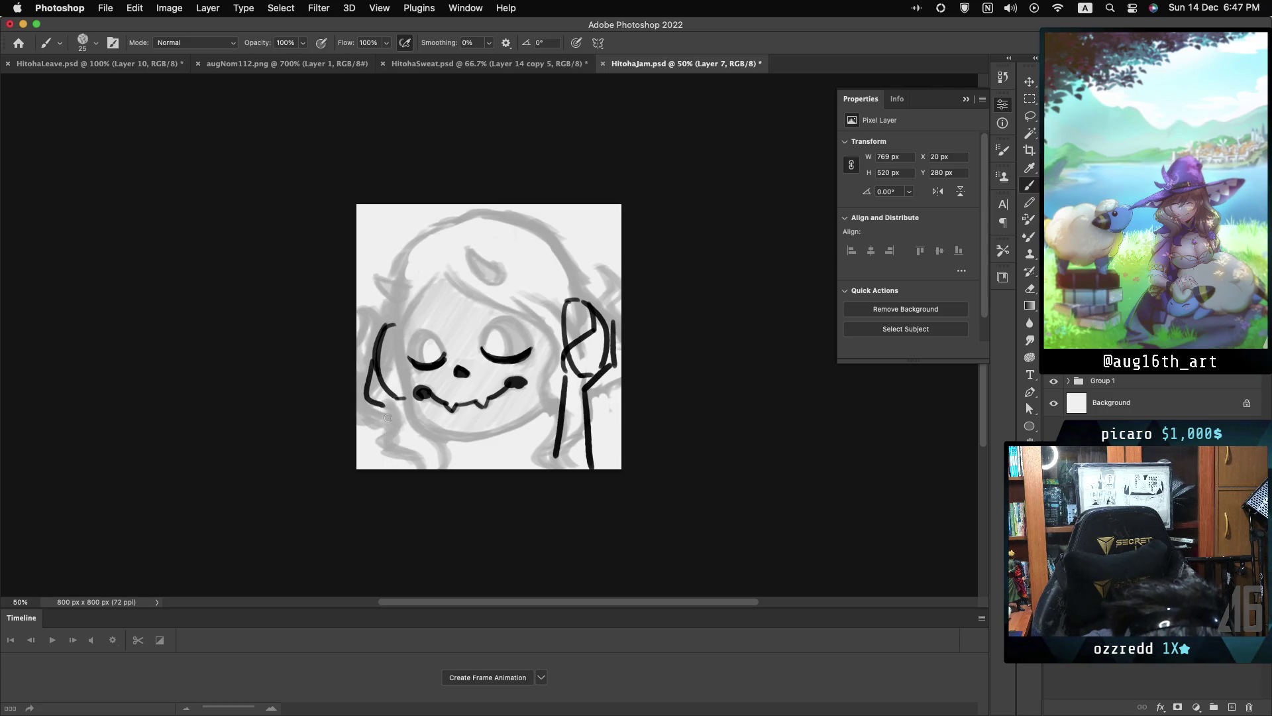
{"action": "left_click_drag", "start_coordinate": [387, 407], "coordinate": [389, 467]}
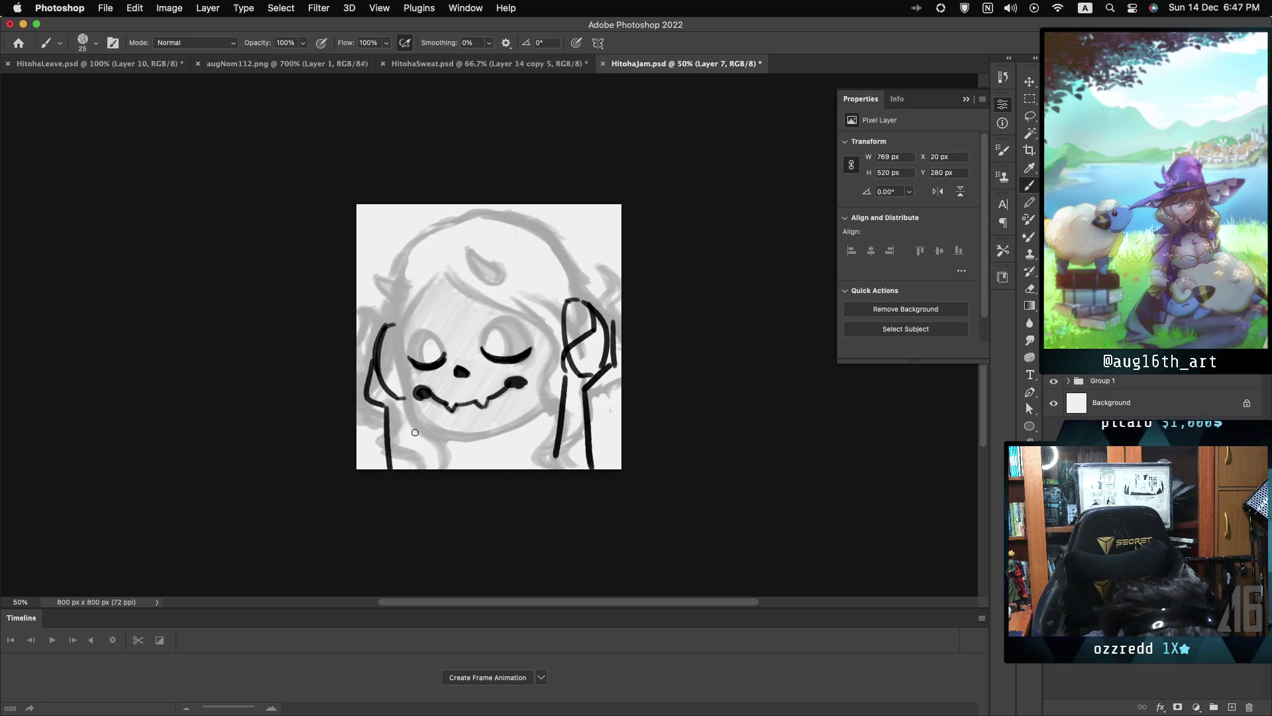
{"action": "left_click_drag", "start_coordinate": [407, 413], "coordinate": [420, 467]}
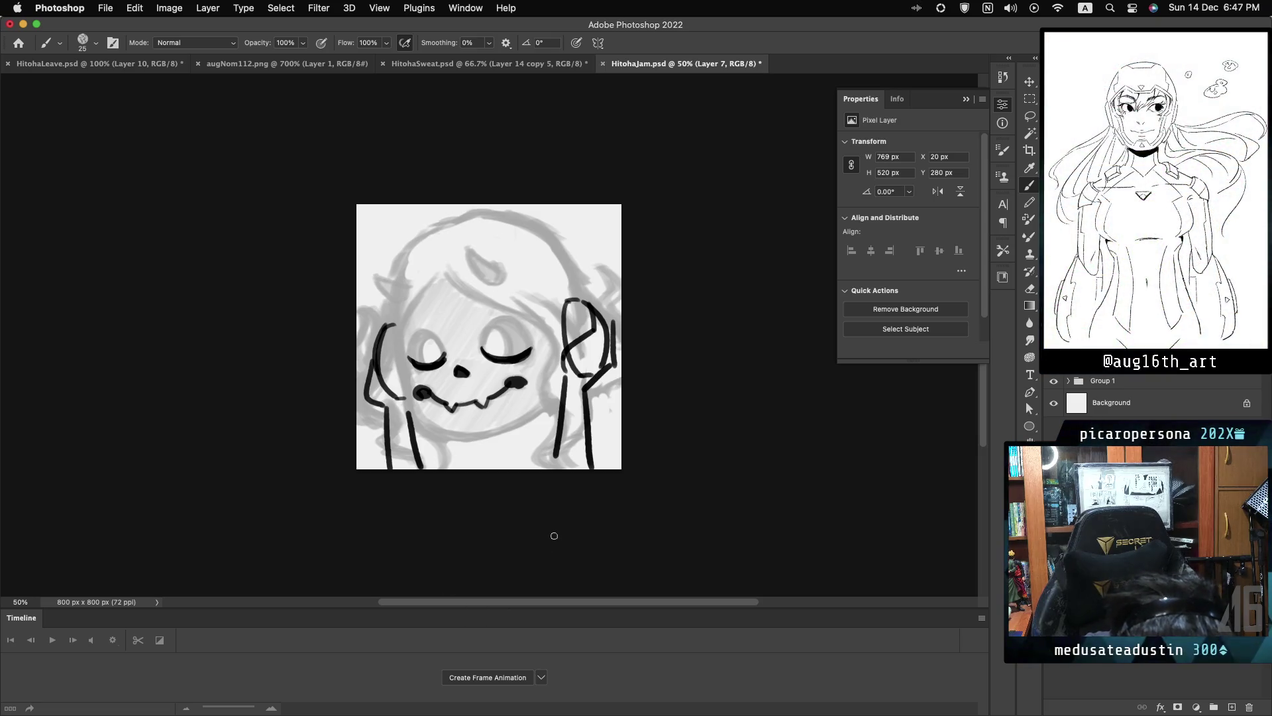
{"action": "left_click_drag", "start_coordinate": [396, 342], "coordinate": [406, 396]}
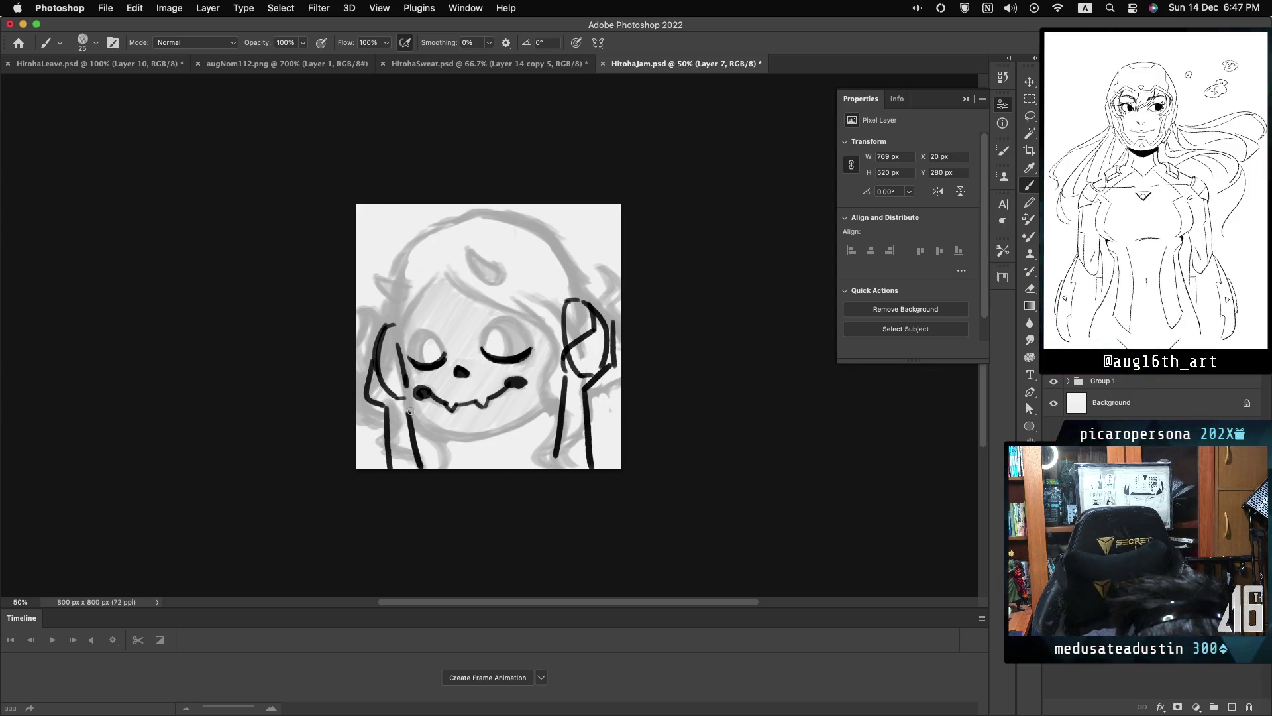
{"action": "key", "text": "ctrl+z"}
{"action": "left_click_drag", "start_coordinate": [424, 432], "coordinate": [496, 434]}
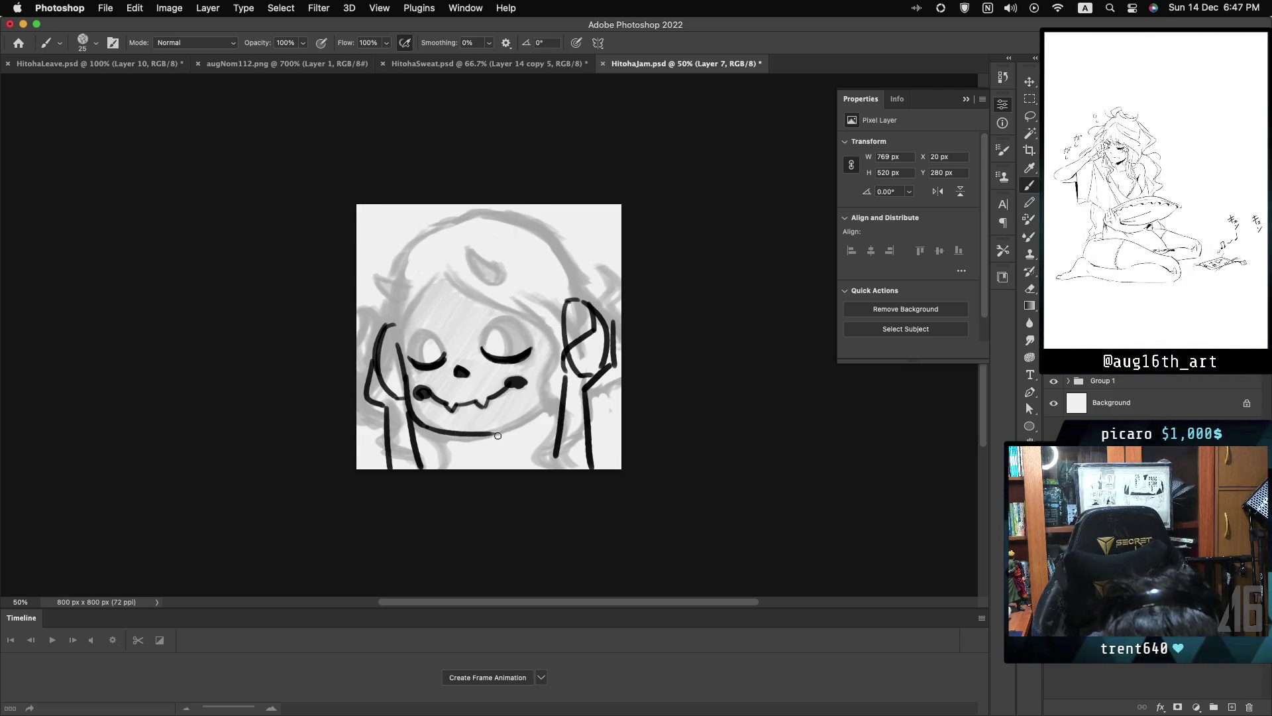
{"action": "left_click_drag", "start_coordinate": [495, 432], "coordinate": [546, 400]}
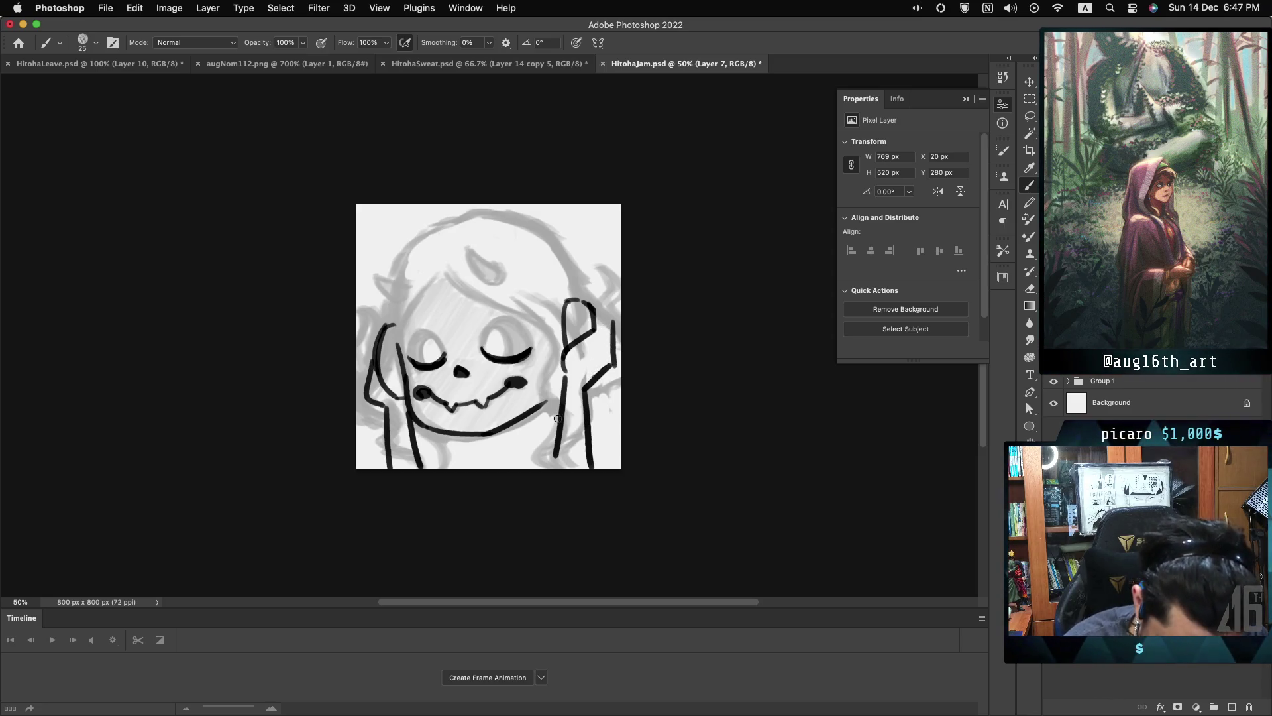
- Add a left cheek curl, right-hand finger lines, and the head's right side down to the hand
{"action": "left_click_drag", "start_coordinate": [382, 383], "coordinate": [396, 396]}
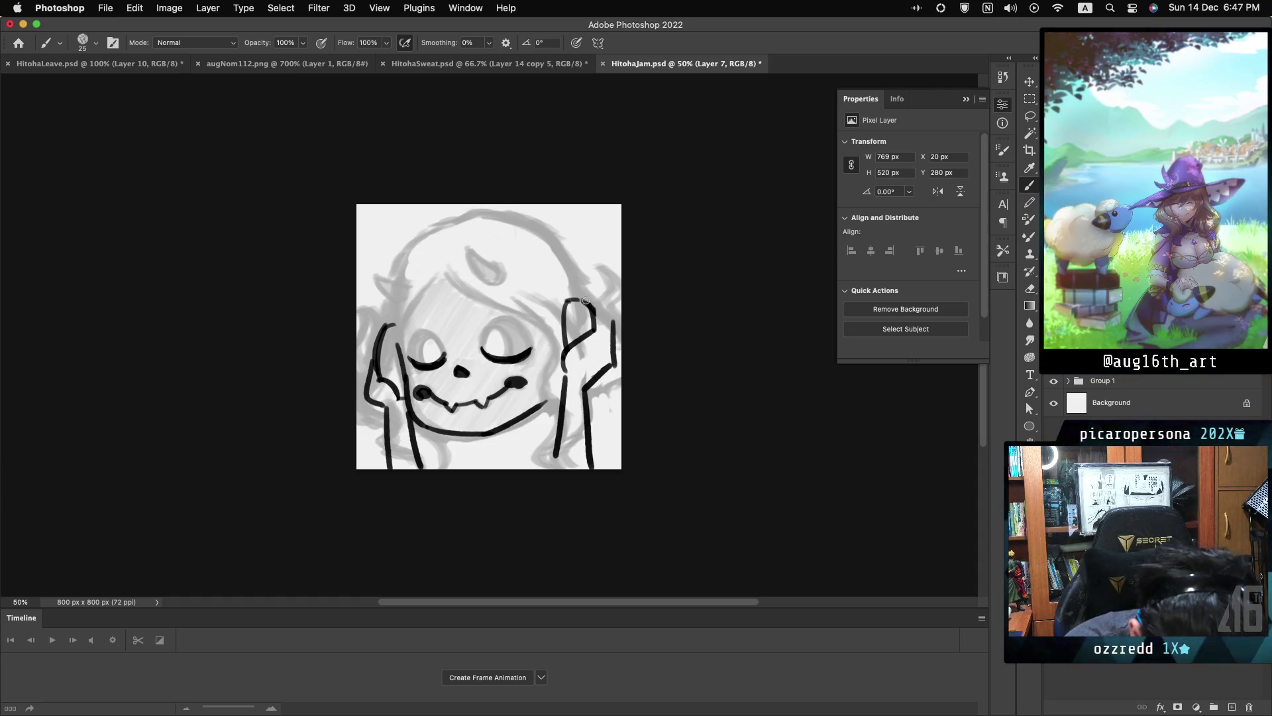
{"action": "left_click_drag", "start_coordinate": [586, 300], "coordinate": [611, 326]}
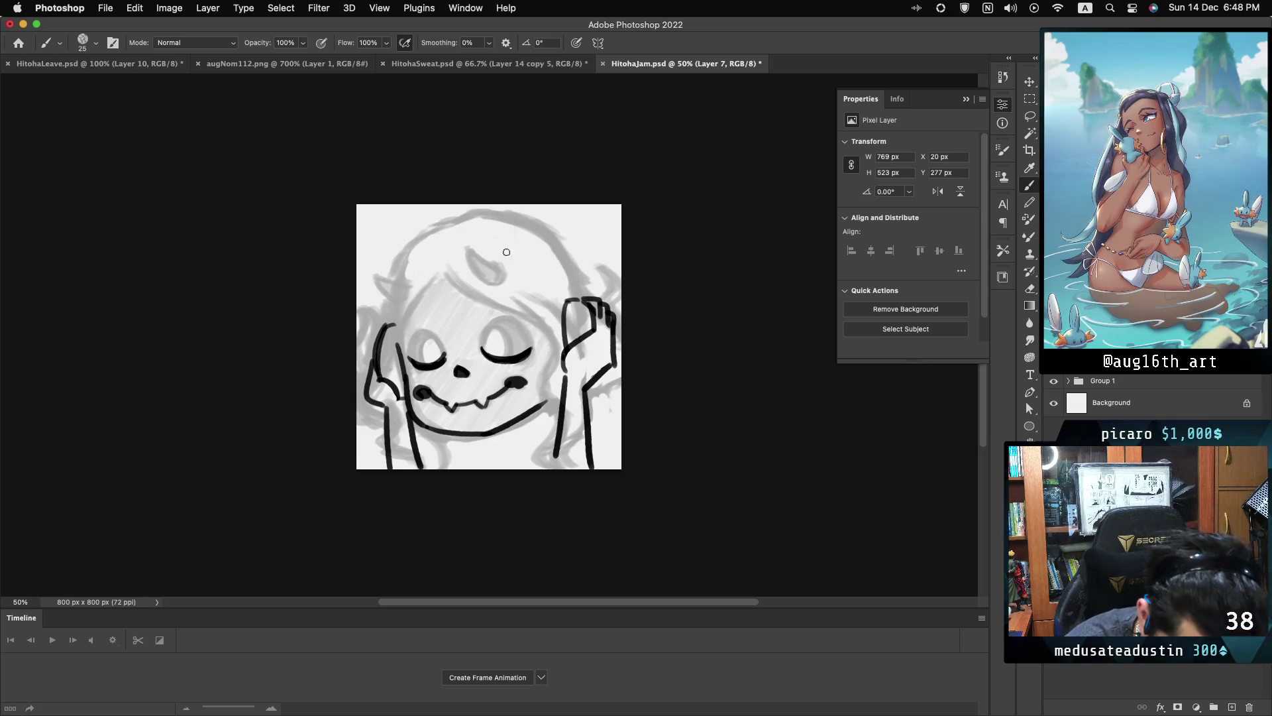
{"action": "left_click_drag", "start_coordinate": [522, 228], "coordinate": [567, 300]}
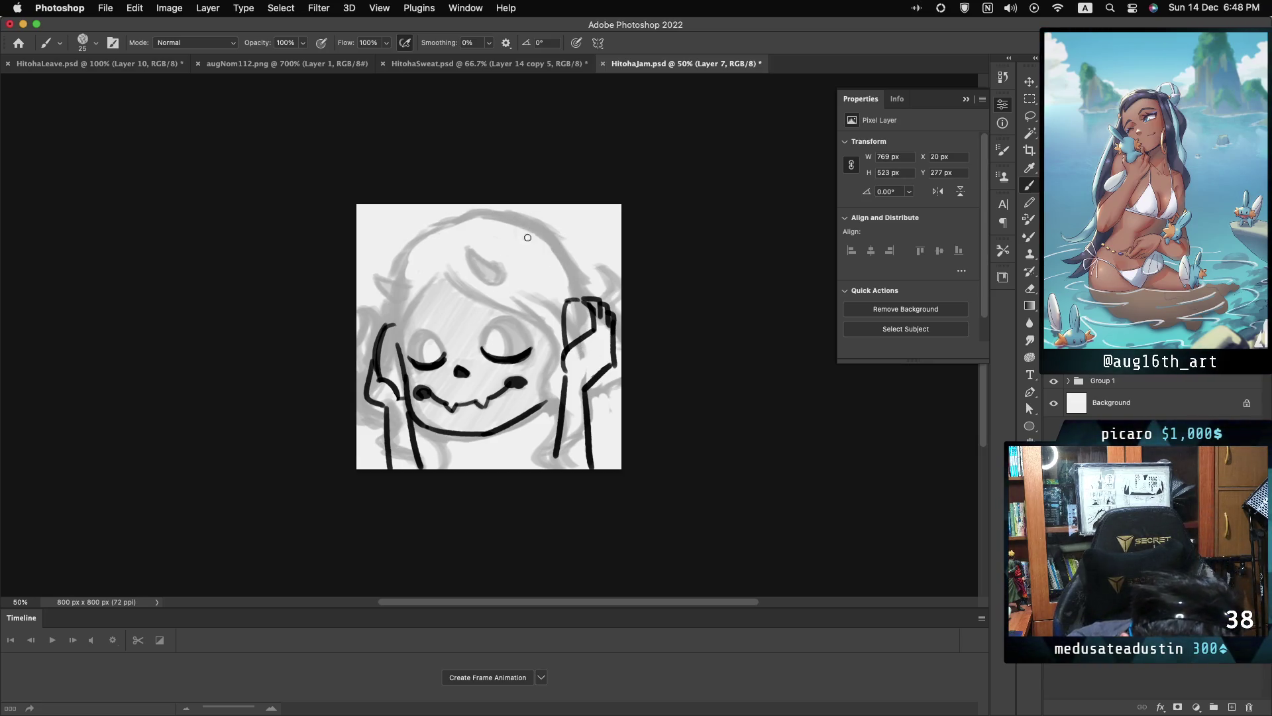
{"action": "key", "text": "super+z"}
{"action": "left_click_drag", "start_coordinate": [535, 237], "coordinate": [563, 303]}
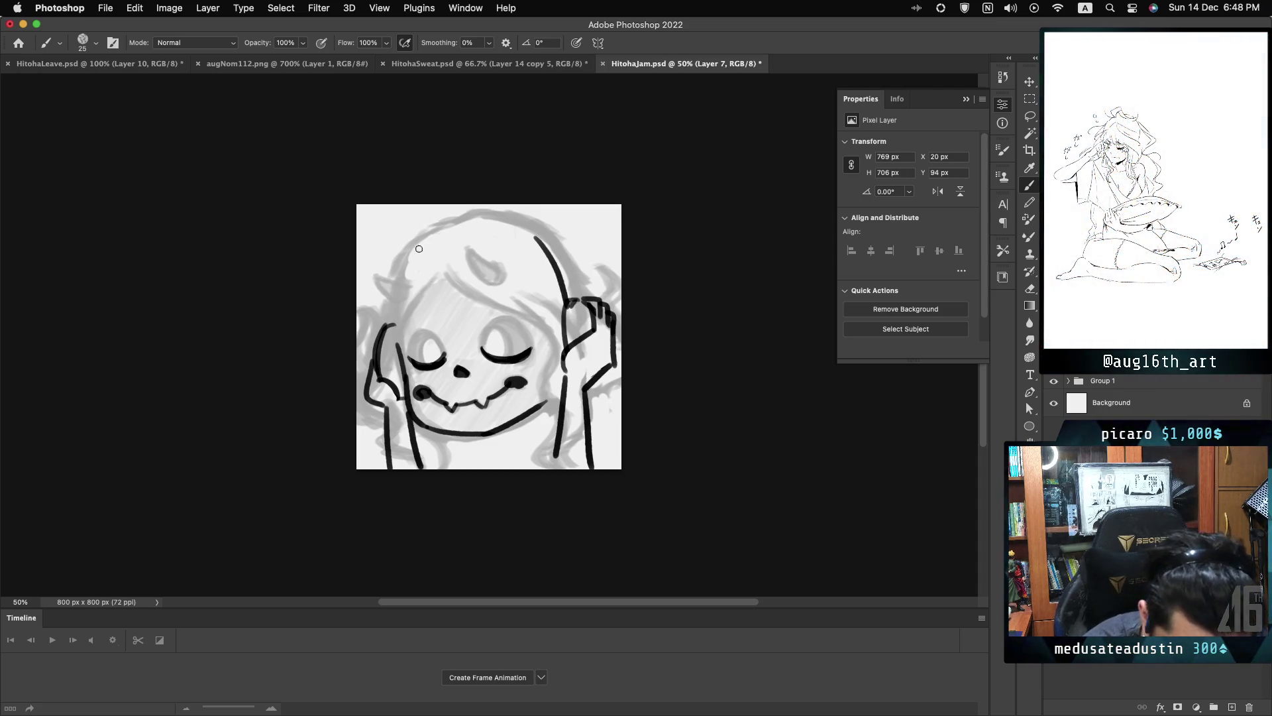
- Ink the headphone band arcing over the head and down its right side
{"action": "left_click_drag", "start_coordinate": [401, 255], "coordinate": [513, 243]}
{"action": "key", "text": "super+z"}
{"action": "mouse_move", "coordinate": [406, 254]}
{"action": "left_mouse_down"}
{"action": "mouse_move", "coordinate": [543, 229]}
{"action": "mouse_move", "coordinate": [441, 233]}
{"action": "mouse_move", "coordinate": [472, 227]}
{"action": "left_mouse_up"}
{"action": "key", "text": "super+z"}
{"action": "key", "text": "super+z"}
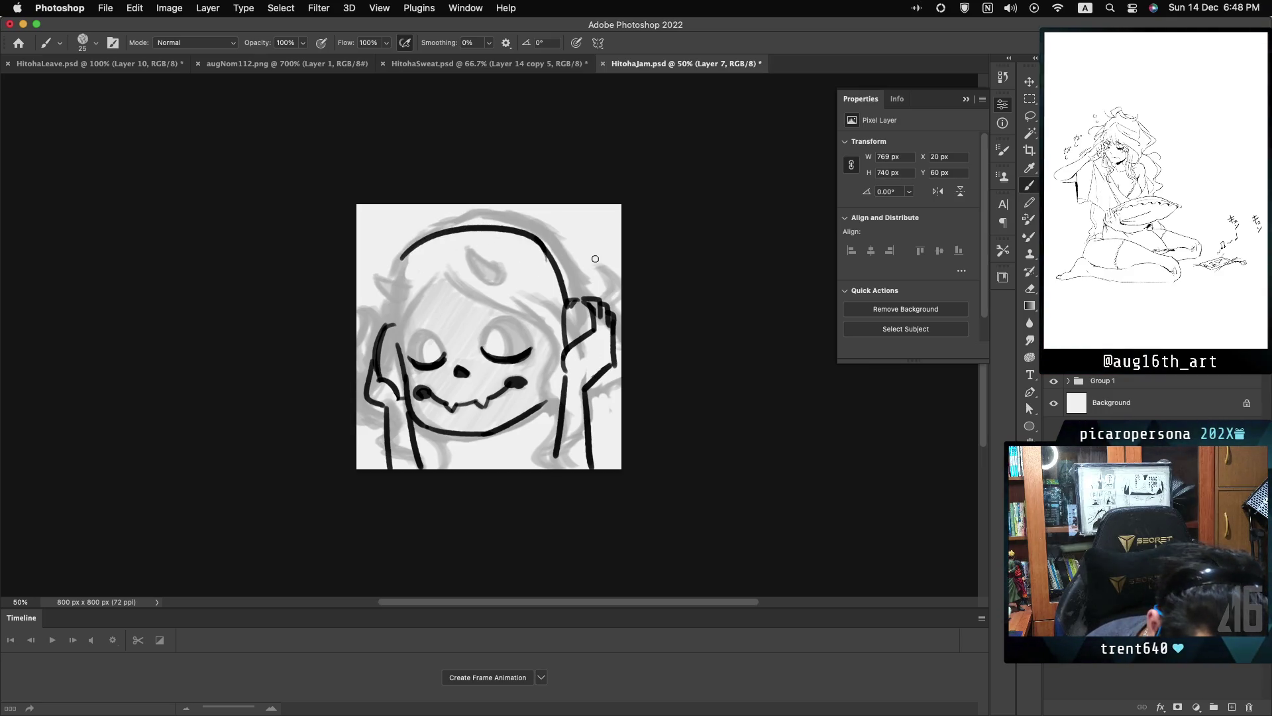
{"action": "left_click_drag", "start_coordinate": [388, 301], "coordinate": [387, 316]}
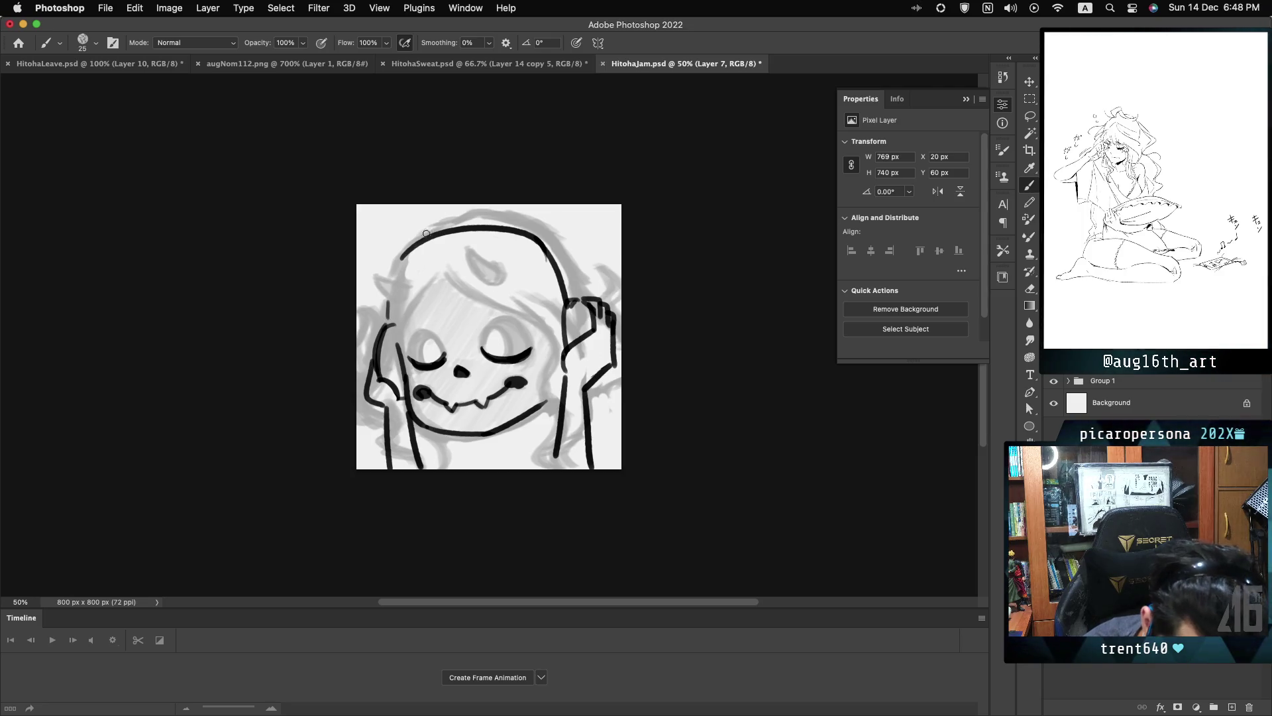
{"action": "left_click_drag", "start_coordinate": [408, 236], "coordinate": [393, 268]}
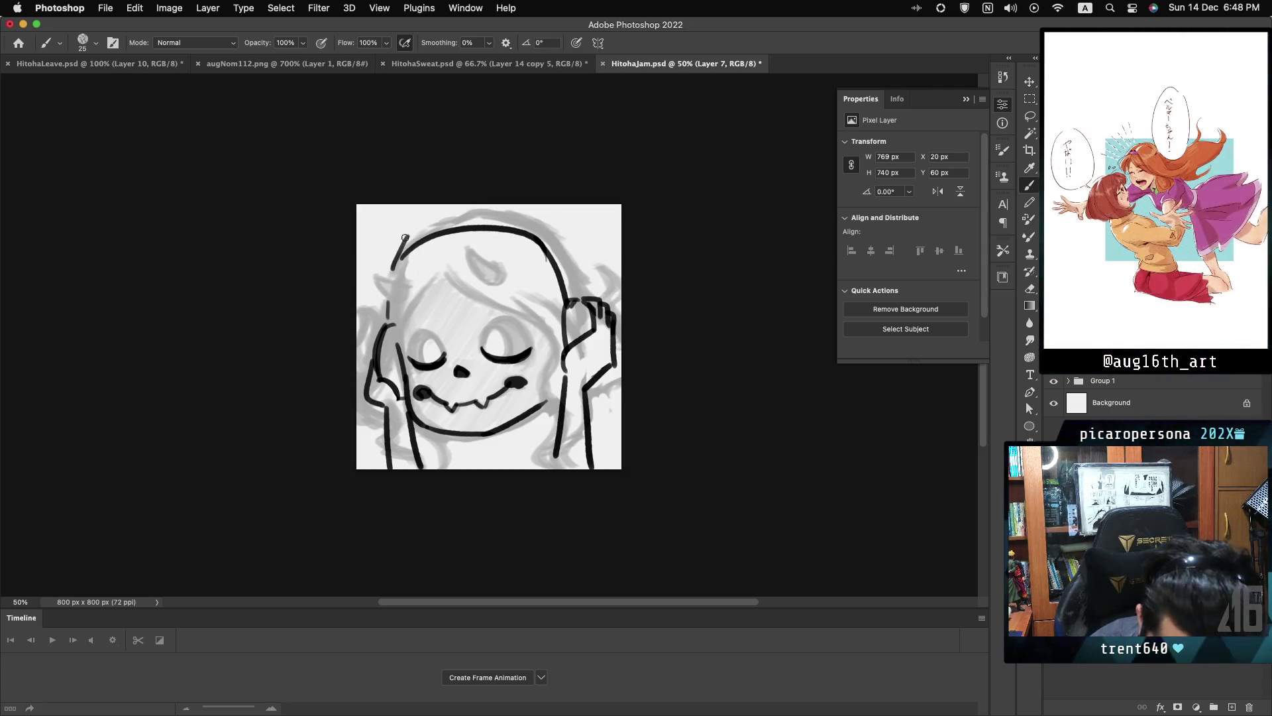
{"action": "key", "text": "ctrl+z"}
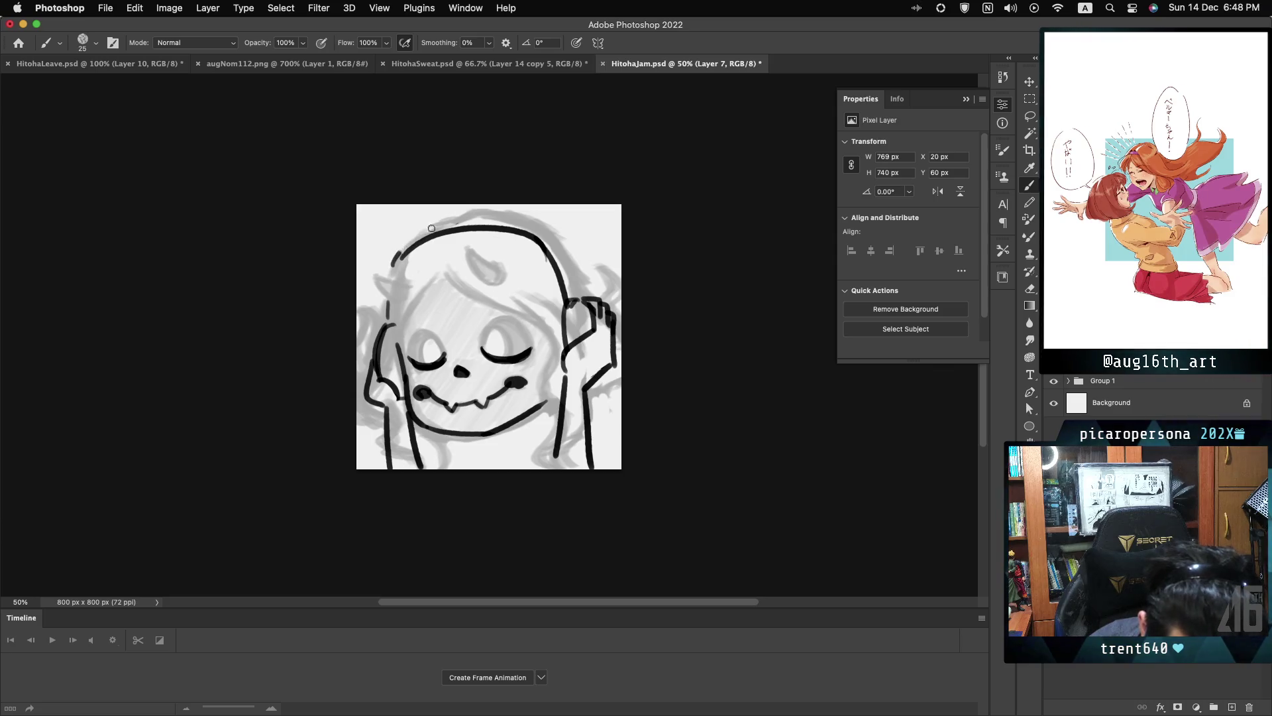
{"action": "left_click_drag", "start_coordinate": [387, 269], "coordinate": [545, 241]}
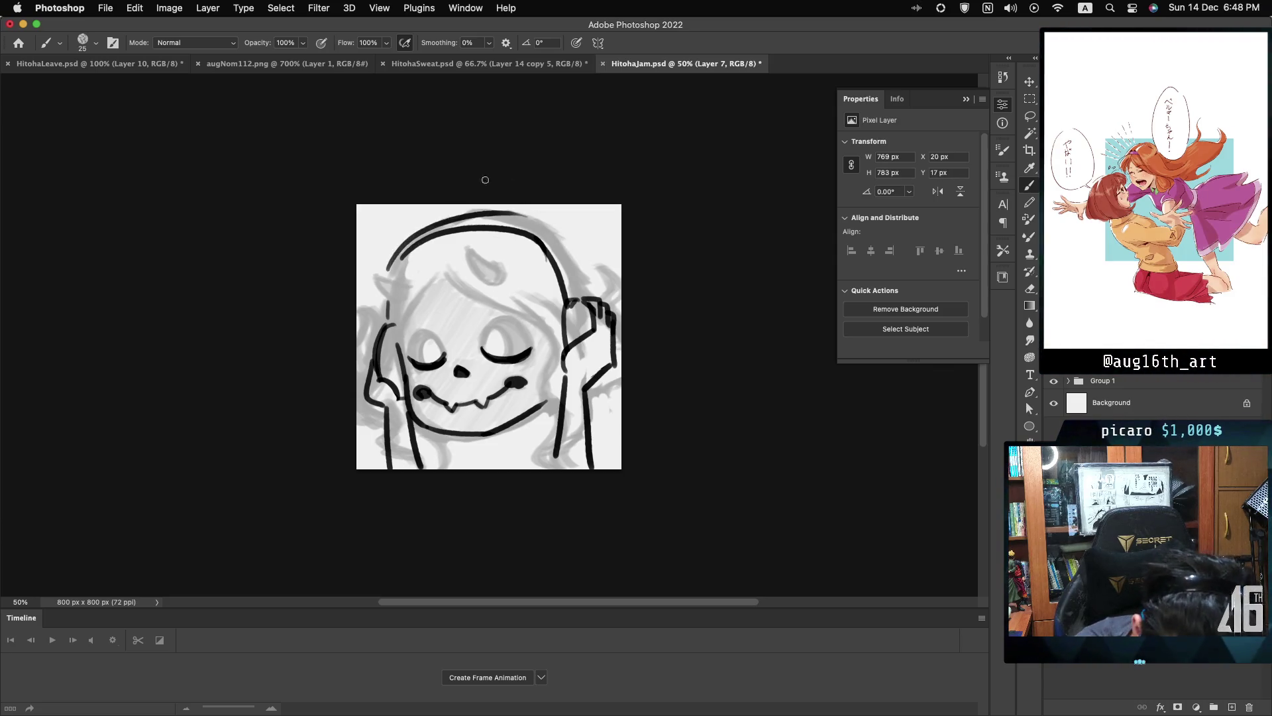
{"action": "key", "text": "ctrl+z"}
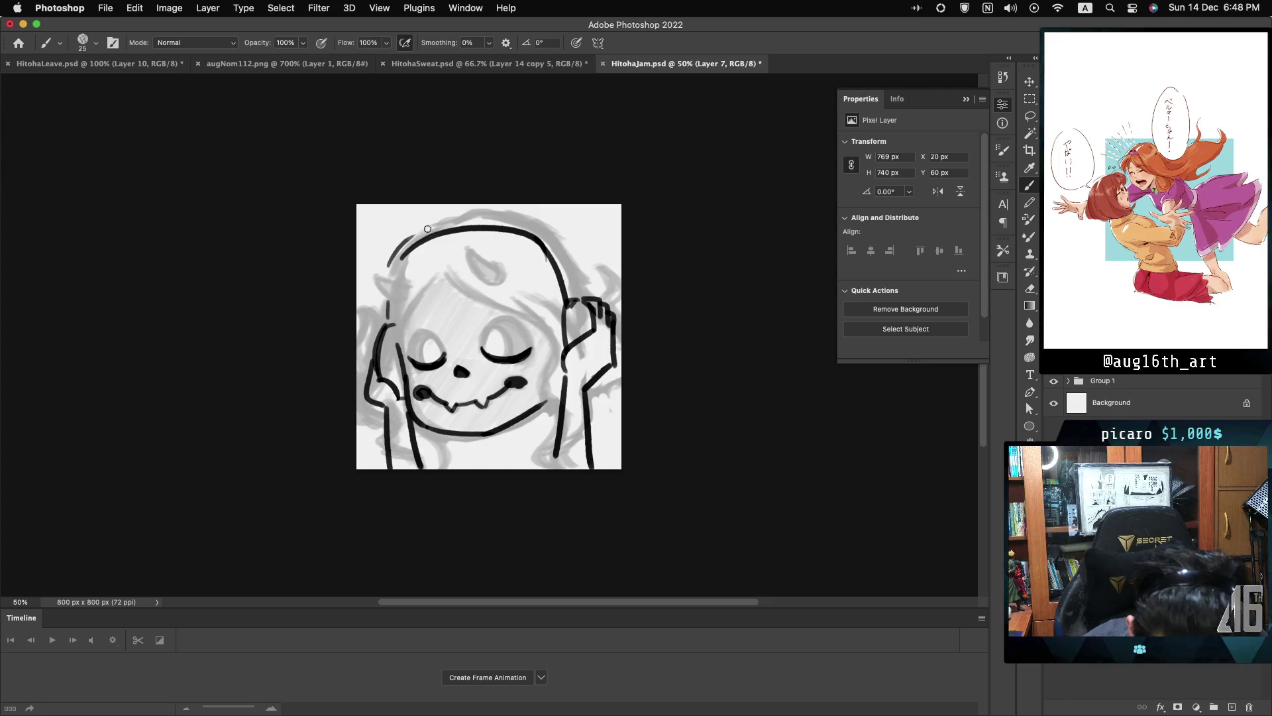
{"action": "left_click_drag", "start_coordinate": [389, 264], "coordinate": [542, 213]}
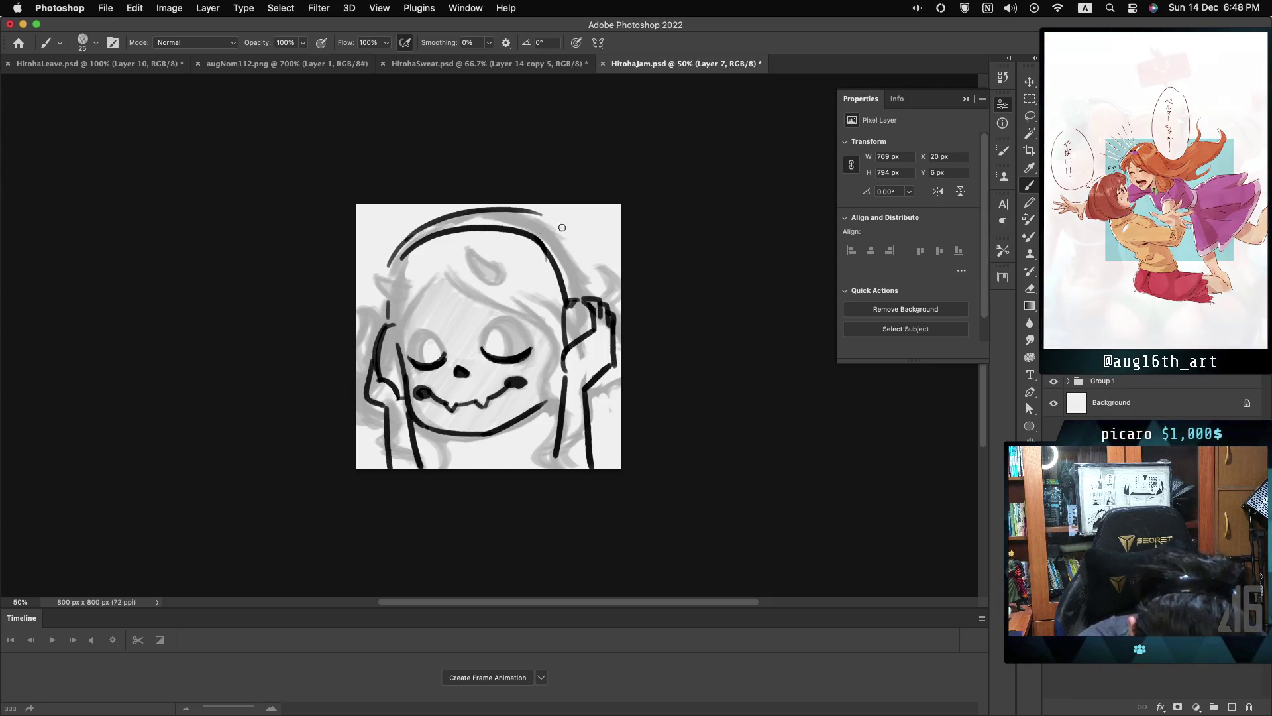
{"action": "mouse_move", "coordinate": [574, 265]}
{"action": "left_mouse_down"}
{"action": "mouse_move", "coordinate": [552, 228]}
{"action": "mouse_move", "coordinate": [569, 251]}
{"action": "left_mouse_up"}
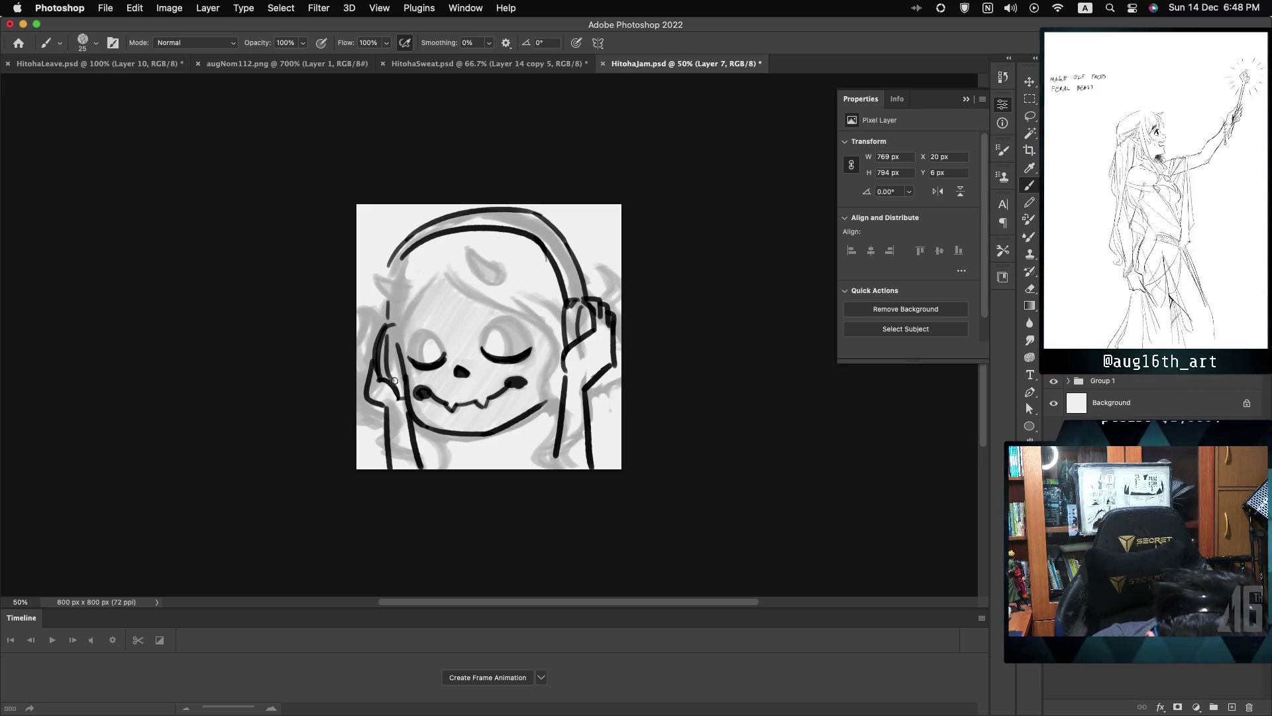
- Ink the face's left edge, a left eyebrow, and a diagonal line at the head's left
{"action": "left_click_drag", "start_coordinate": [387, 334], "coordinate": [392, 379]}
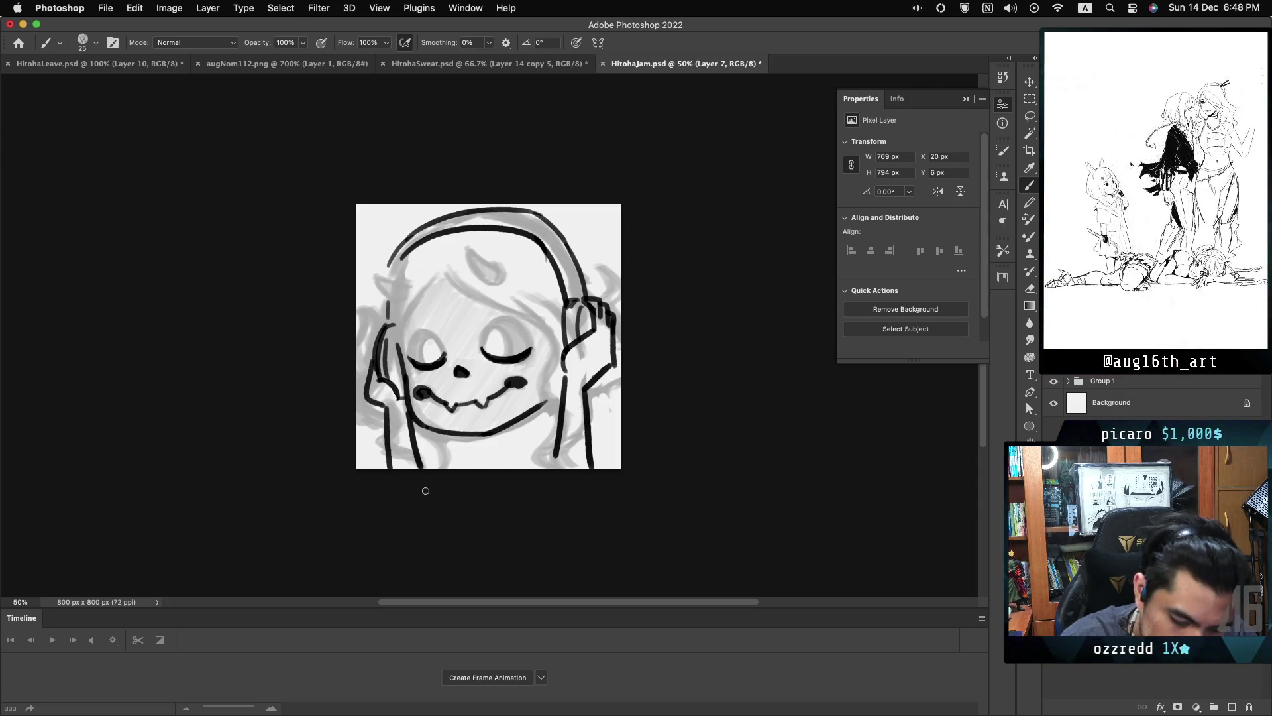
{"action": "left_click_drag", "start_coordinate": [422, 329], "coordinate": [436, 323]}
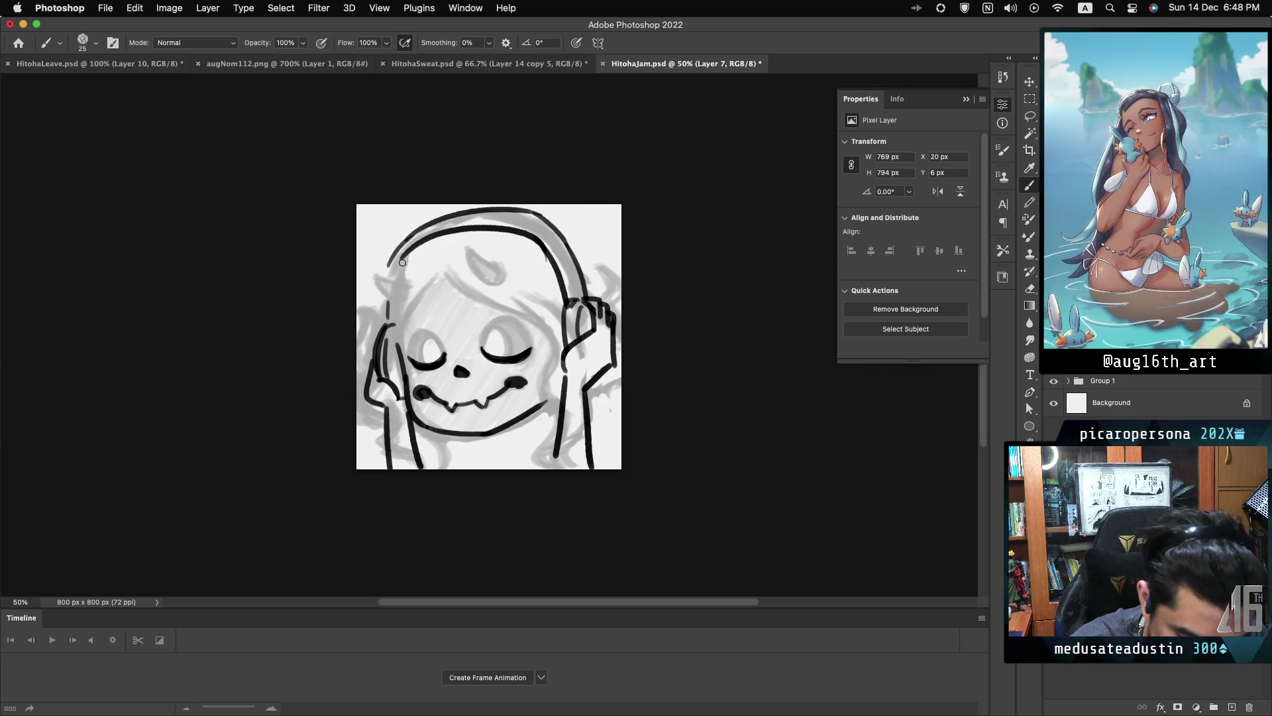
{"action": "left_click_drag", "start_coordinate": [401, 262], "coordinate": [389, 301]}
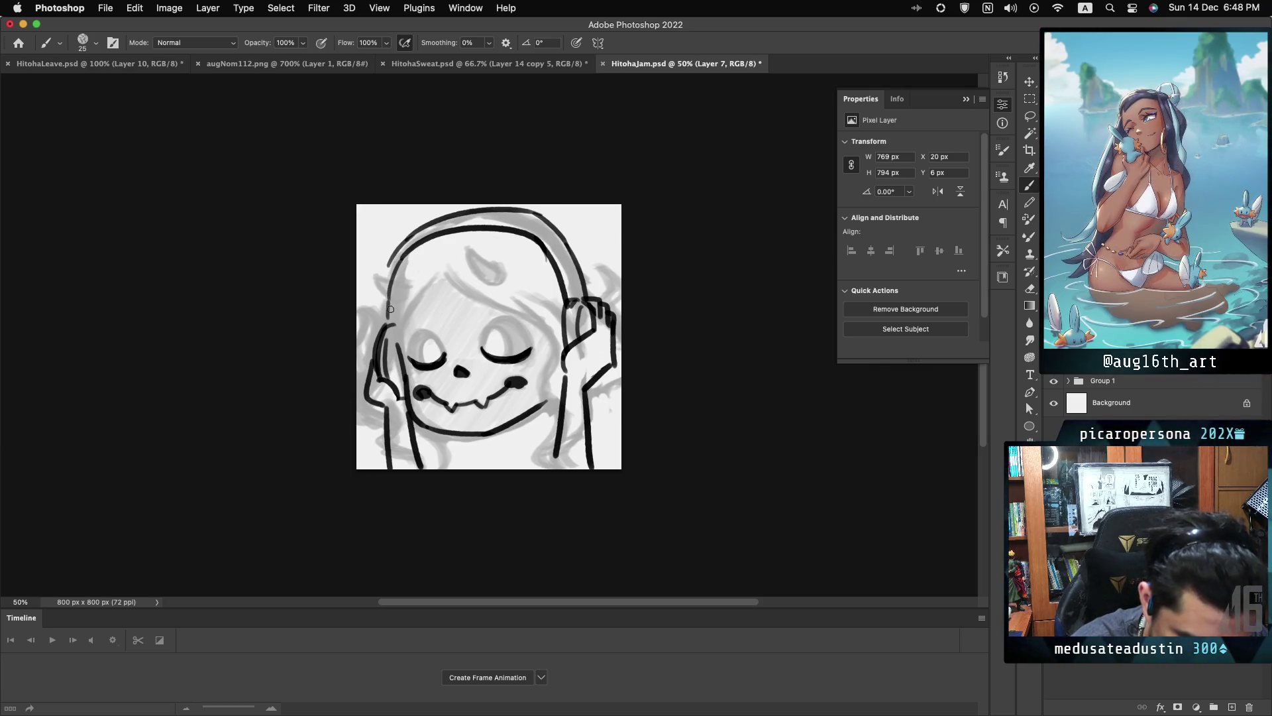
{"action": "key", "text": "ctrl+z"}
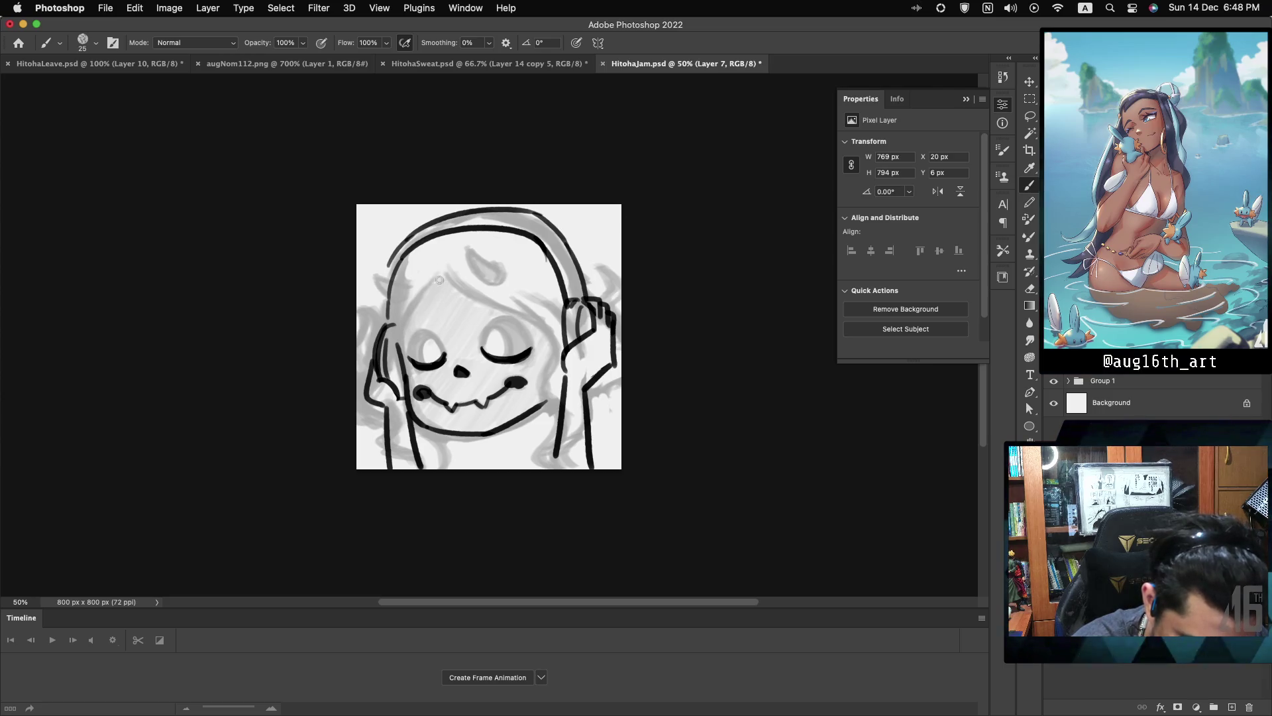
{"action": "key", "text": "ctrl+z"}
{"action": "key", "text": "ctrl+shift+z"}
{"action": "key", "text": "ctrl+z"}
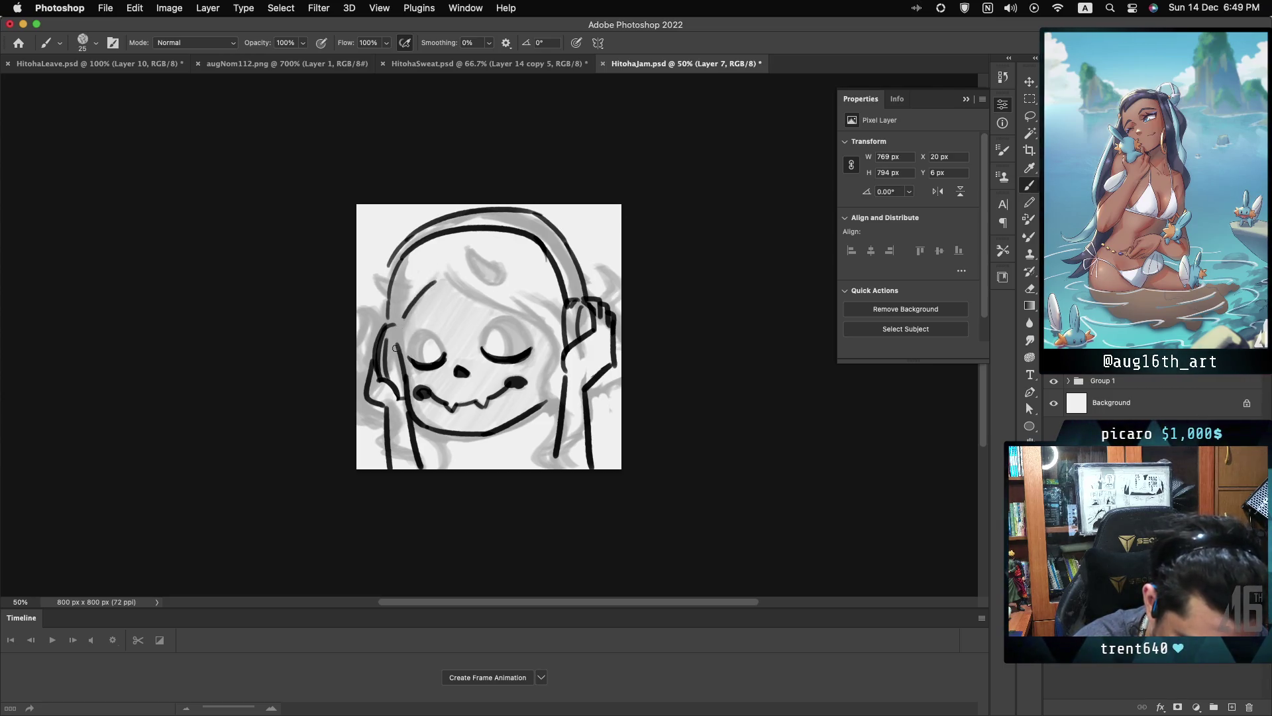
{"action": "left_click_drag", "start_coordinate": [437, 279], "coordinate": [394, 323]}
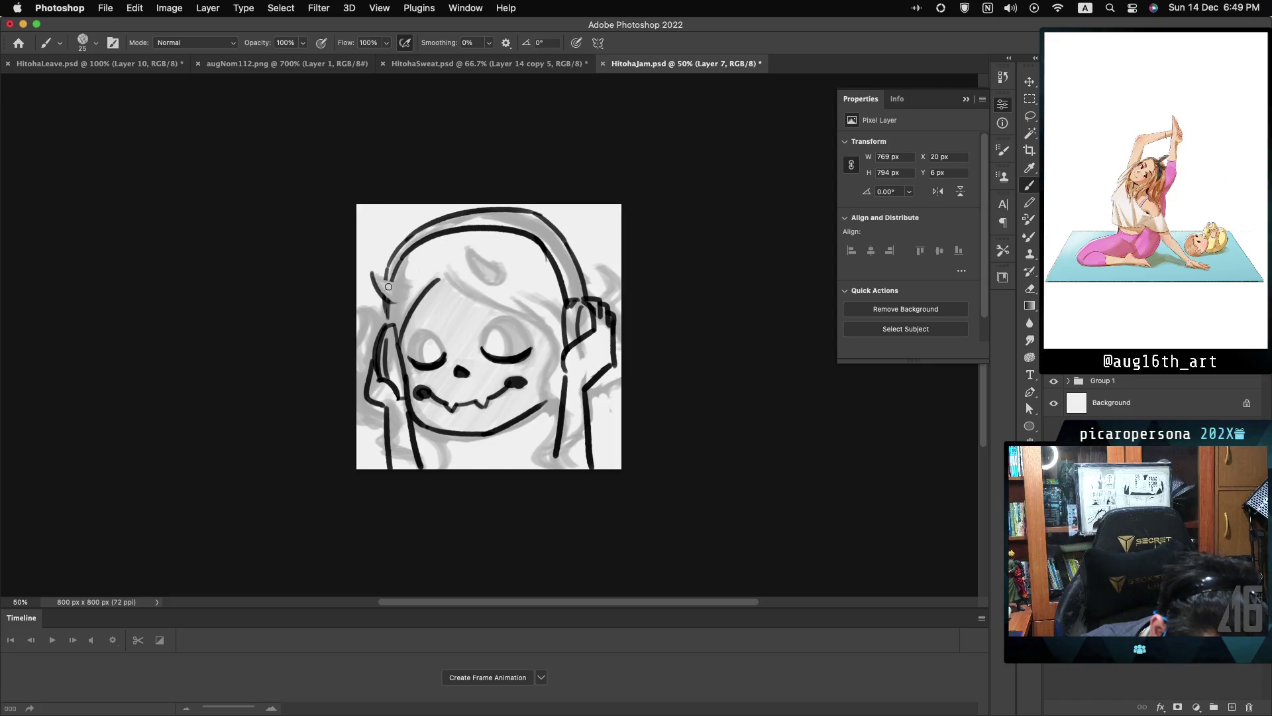
- Ink a small horn on the head's left, a forehead hair strand, and a lower-left jaw stroke
{"action": "left_click_drag", "start_coordinate": [391, 278], "coordinate": [408, 281]}
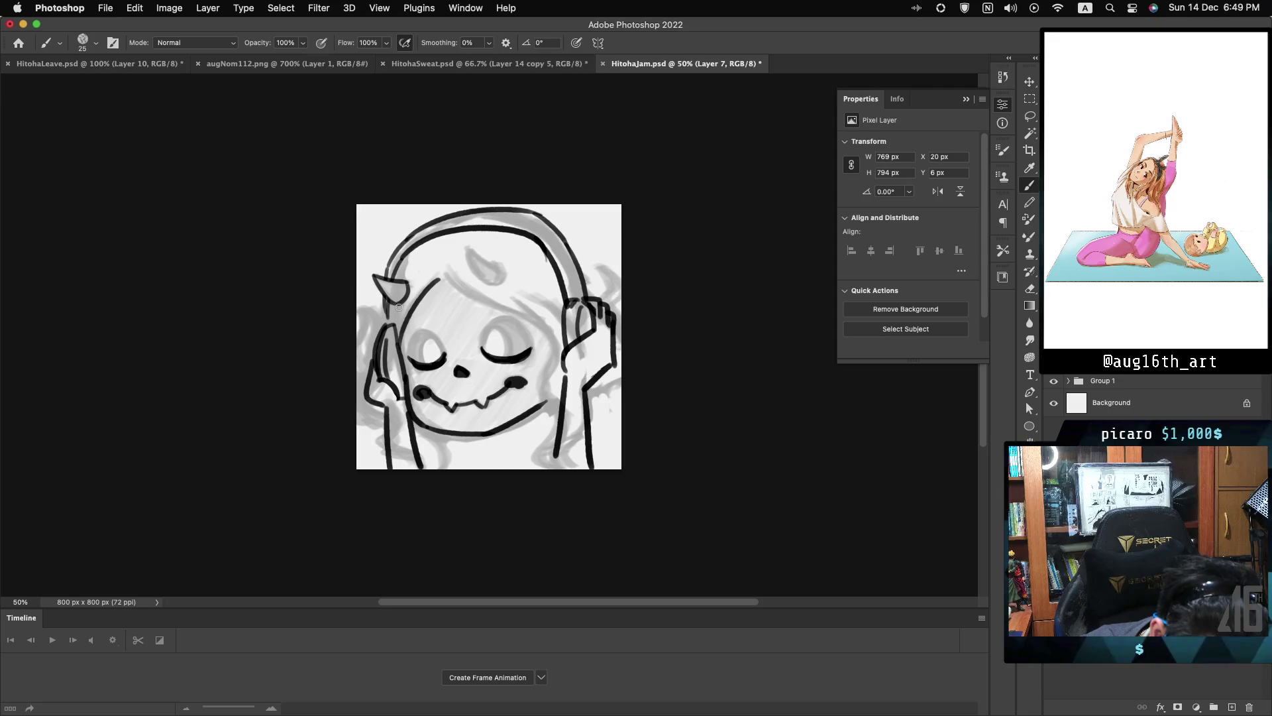
{"action": "left_click_drag", "start_coordinate": [466, 249], "coordinate": [501, 272]}
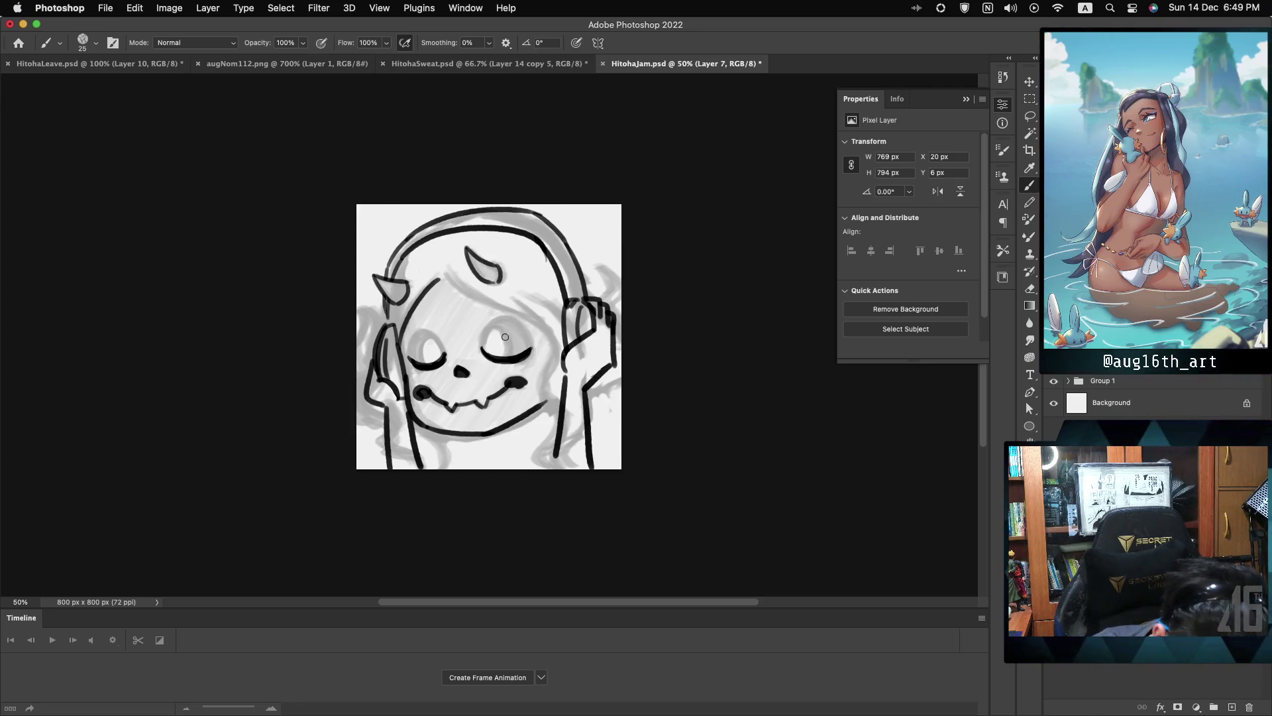
{"action": "left_click_drag", "start_coordinate": [439, 273], "coordinate": [474, 300]}
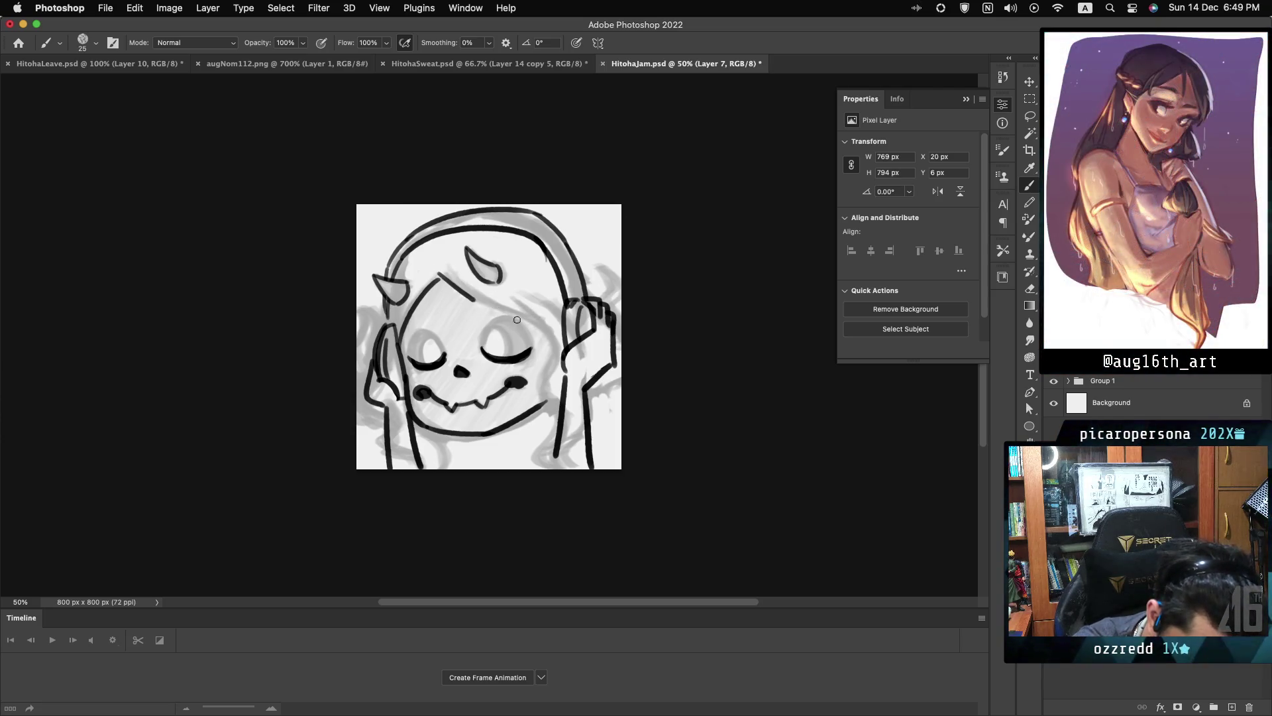
{"action": "key", "text": "super+z"}
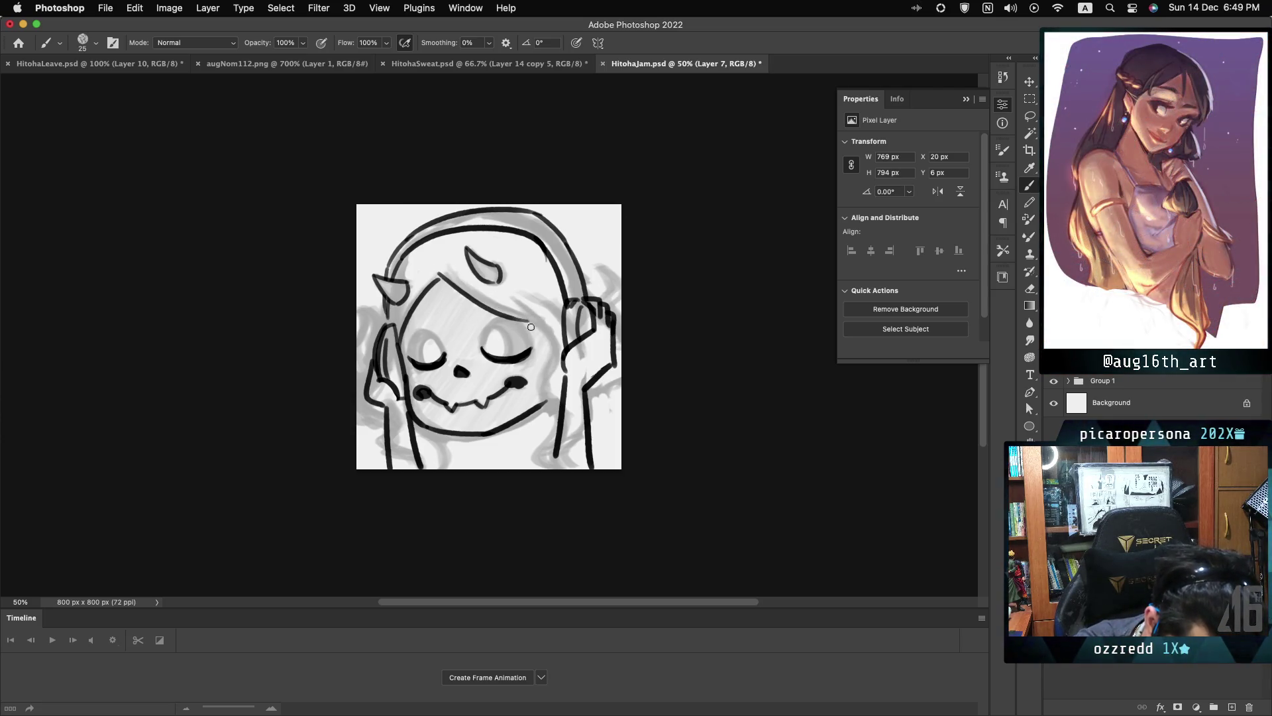
{"action": "left_click_drag", "start_coordinate": [531, 323], "coordinate": [558, 360]}
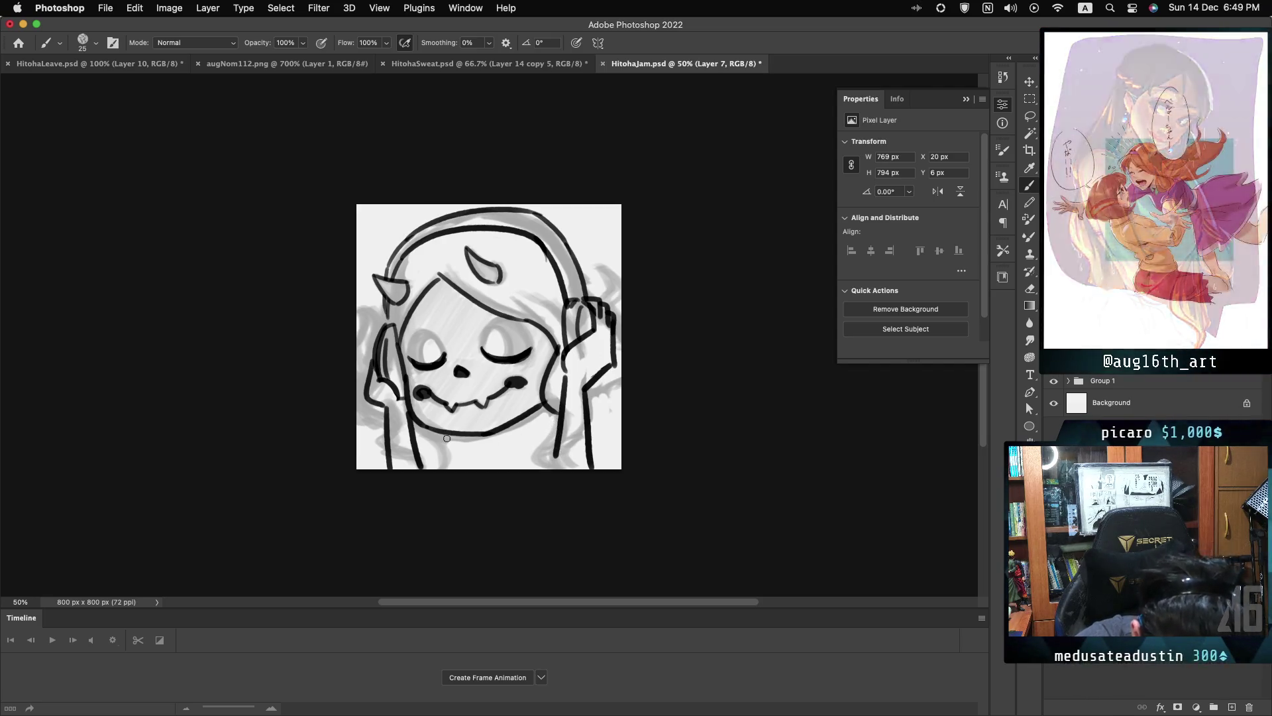
{"action": "left_click_drag", "start_coordinate": [432, 430], "coordinate": [449, 467]}
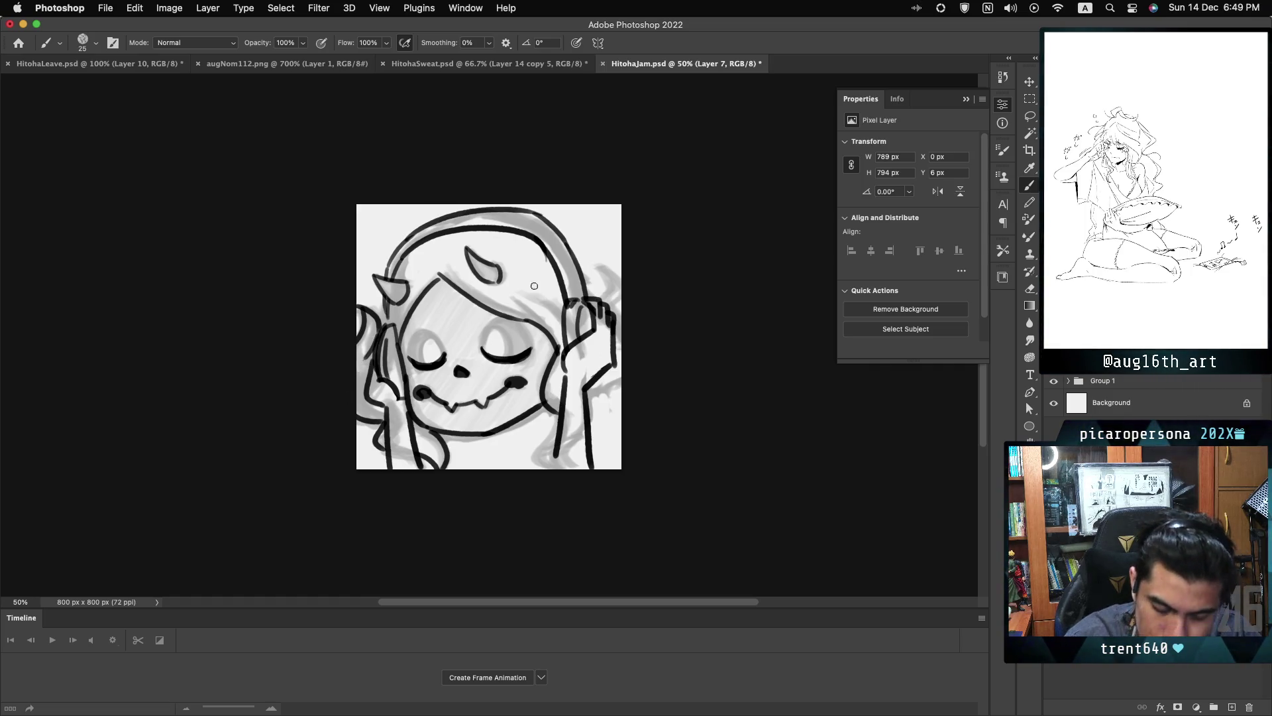
- Add hair strokes by the right headphone, a hooked hand line at the right edge, and the collar curve
{"action": "left_click_drag", "start_coordinate": [527, 292], "coordinate": [559, 318]}
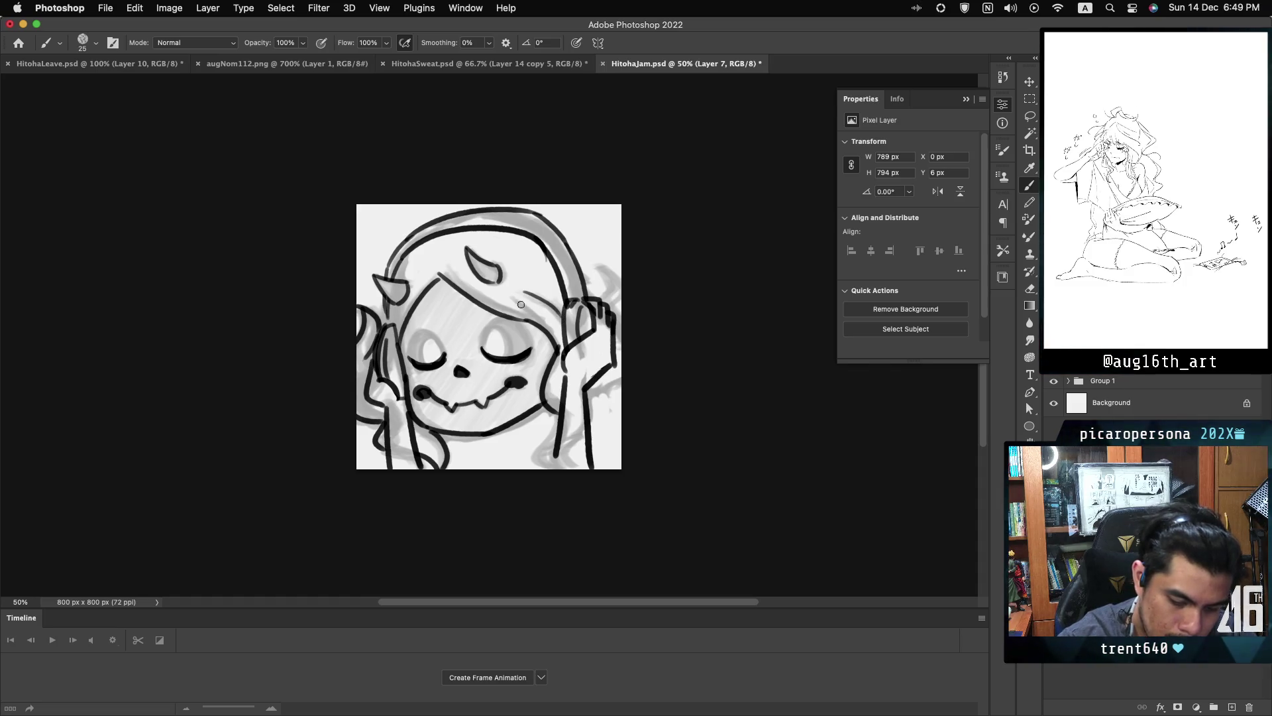
{"action": "key", "text": "cmd+z"}
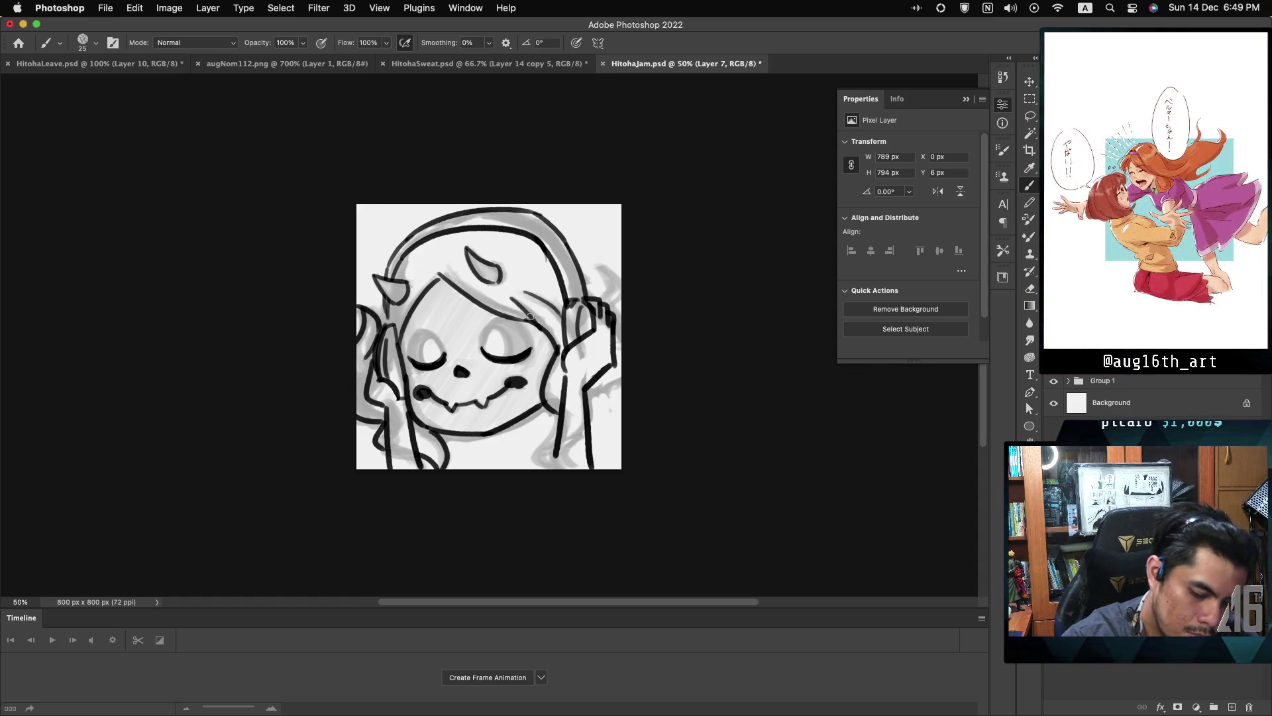
{"action": "left_click_drag", "start_coordinate": [507, 297], "coordinate": [544, 333]}
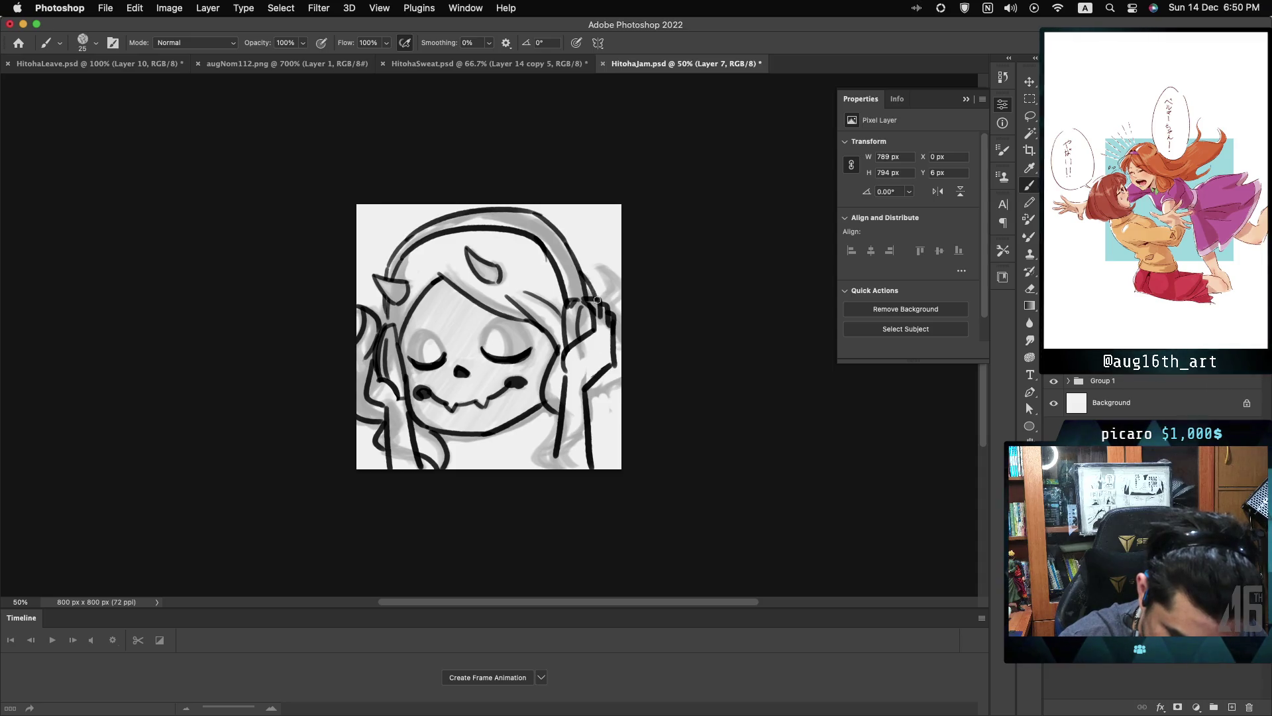
{"action": "left_click_drag", "start_coordinate": [599, 267], "coordinate": [608, 291]}
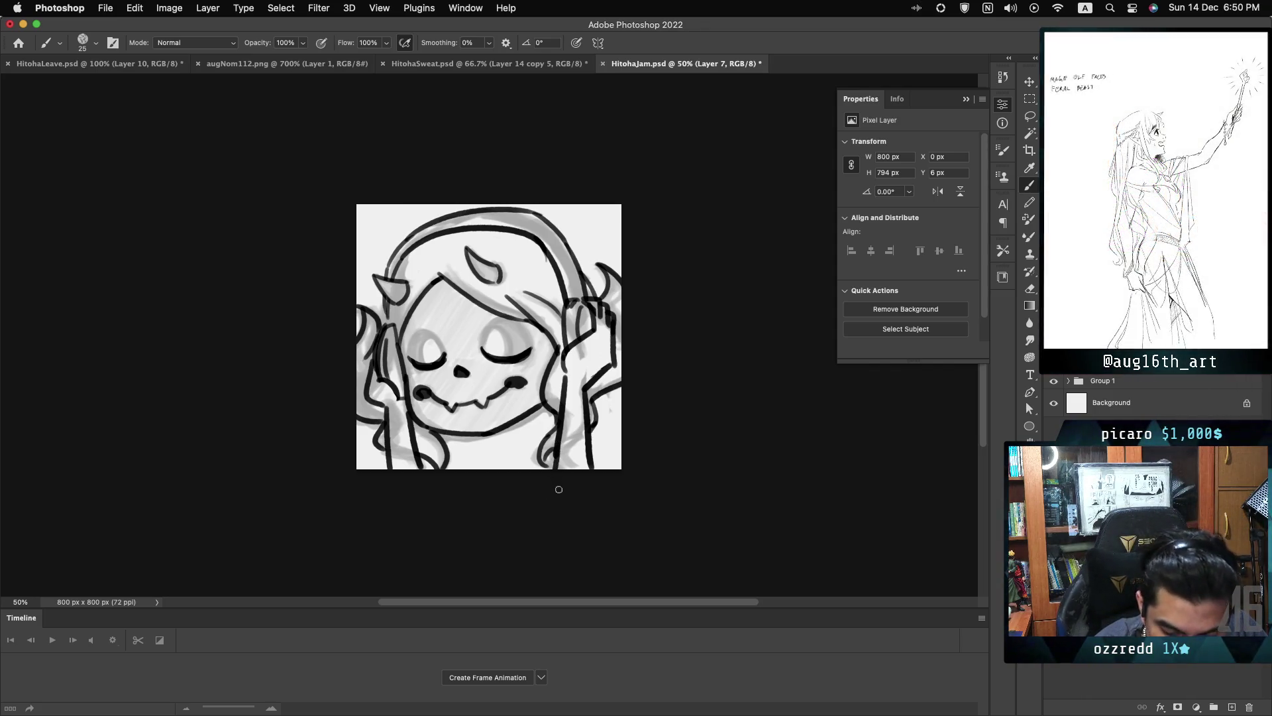
{"action": "left_click_drag", "start_coordinate": [595, 401], "coordinate": [605, 419]}
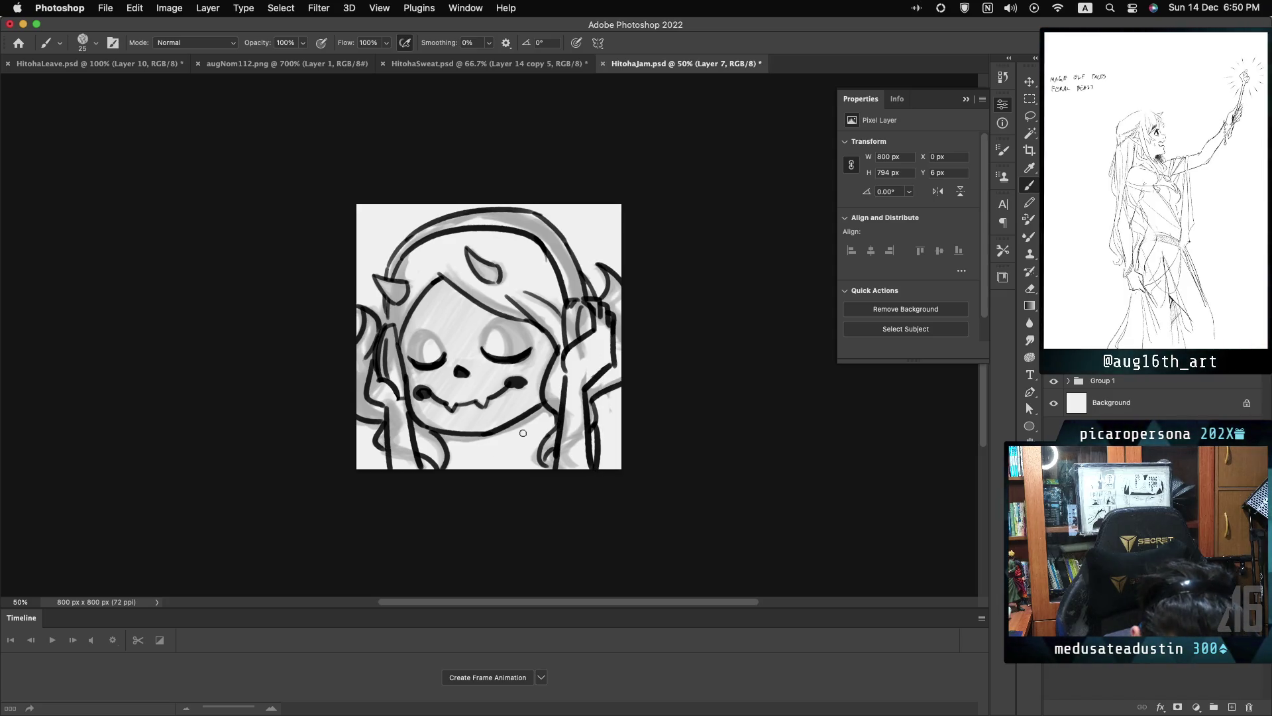
{"action": "left_click_drag", "start_coordinate": [460, 460], "coordinate": [533, 457]}
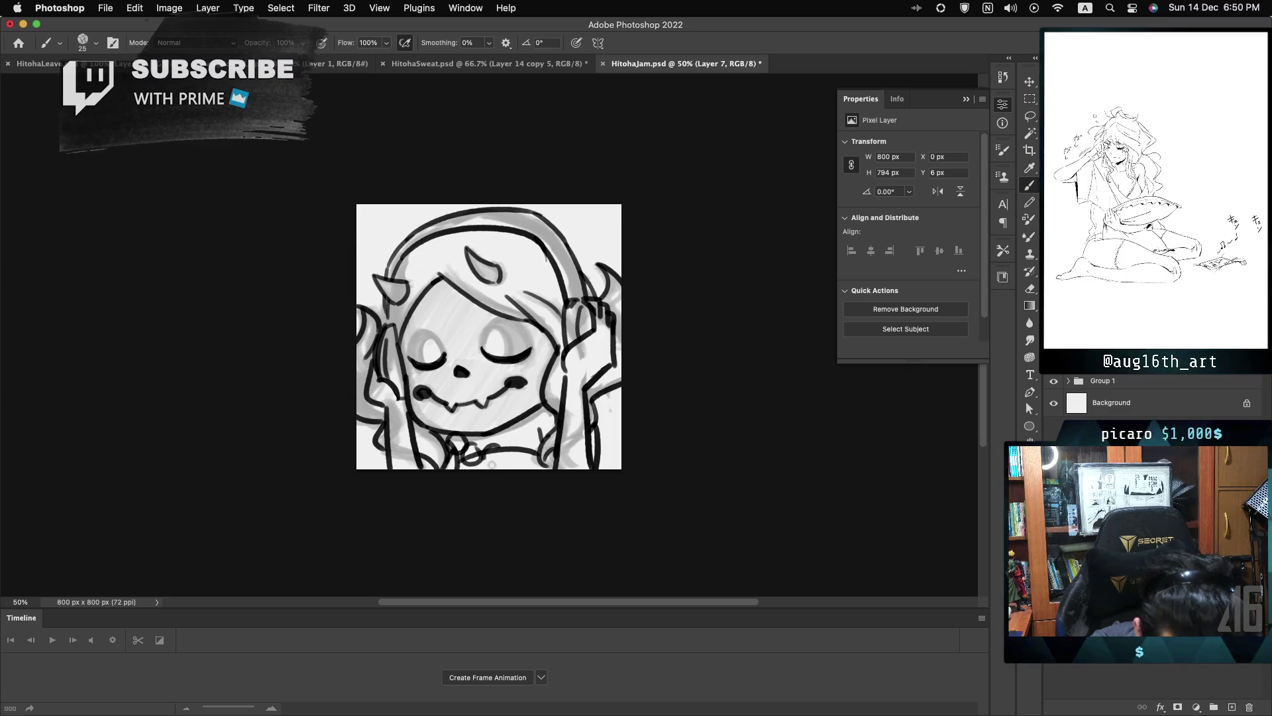
- Draw round bead loops along the collar, adding beads at both its left and right ends
{"action": "left_click_drag", "start_coordinate": [492, 451], "coordinate": [511, 458]}
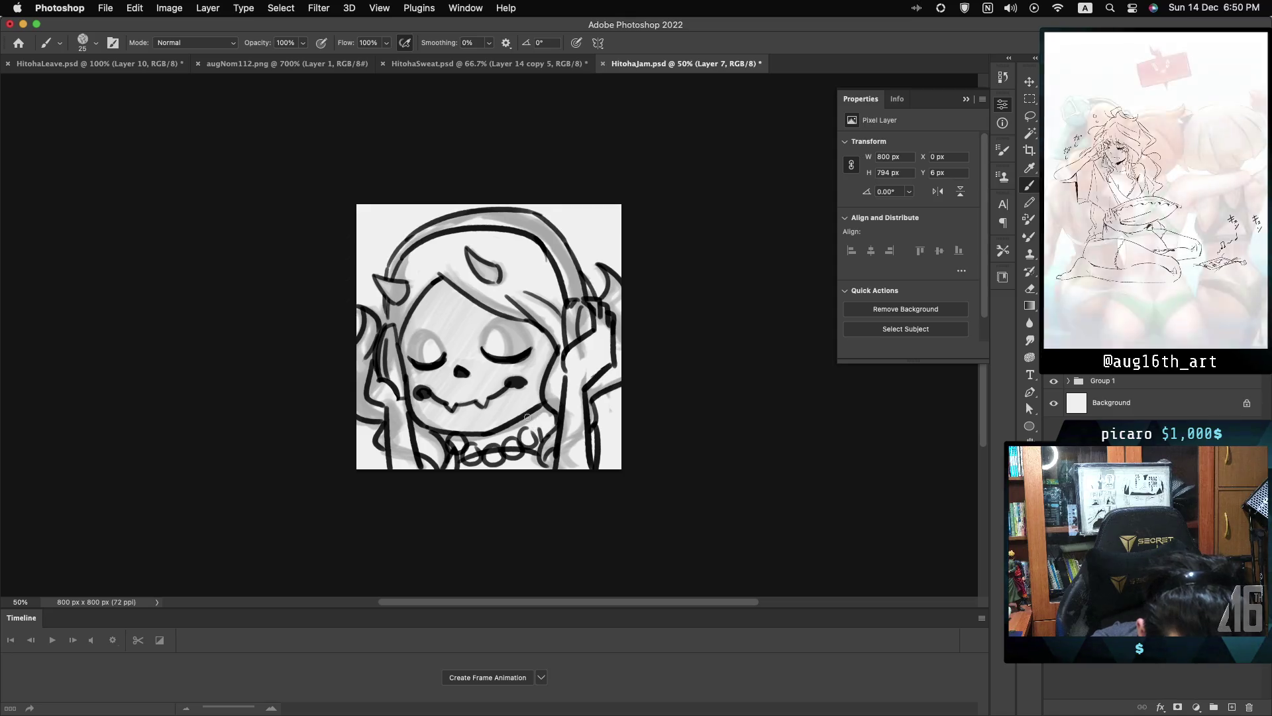
{"action": "left_click_drag", "start_coordinate": [537, 432], "coordinate": [530, 430]}
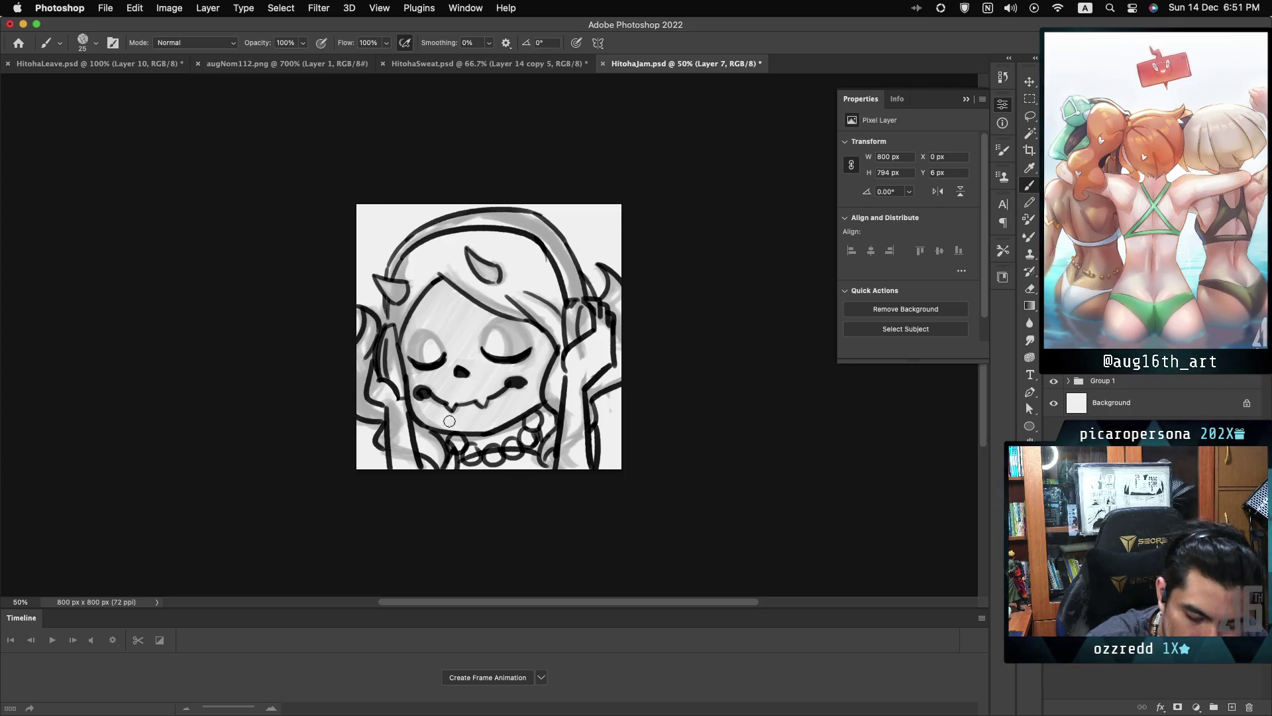
{"action": "left_click_drag", "start_coordinate": [455, 445], "coordinate": [456, 442]}
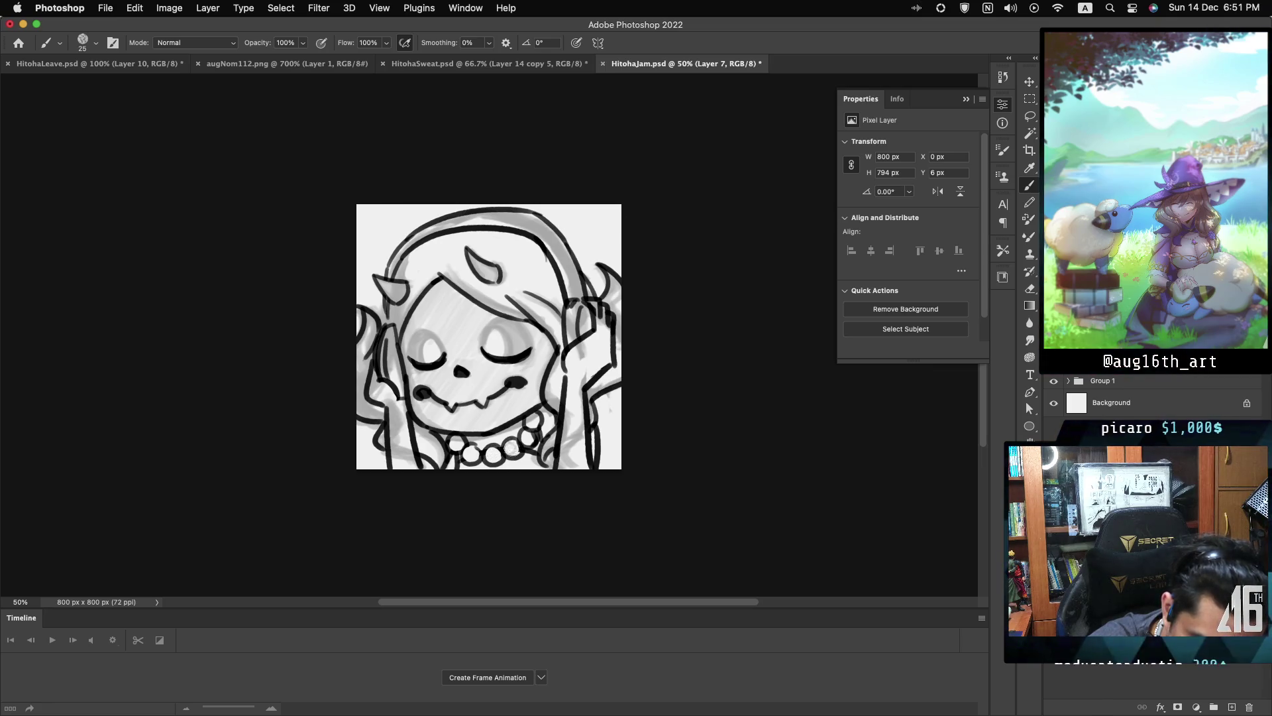
{"action": "left_click_drag", "start_coordinate": [523, 431], "coordinate": [523, 432]}
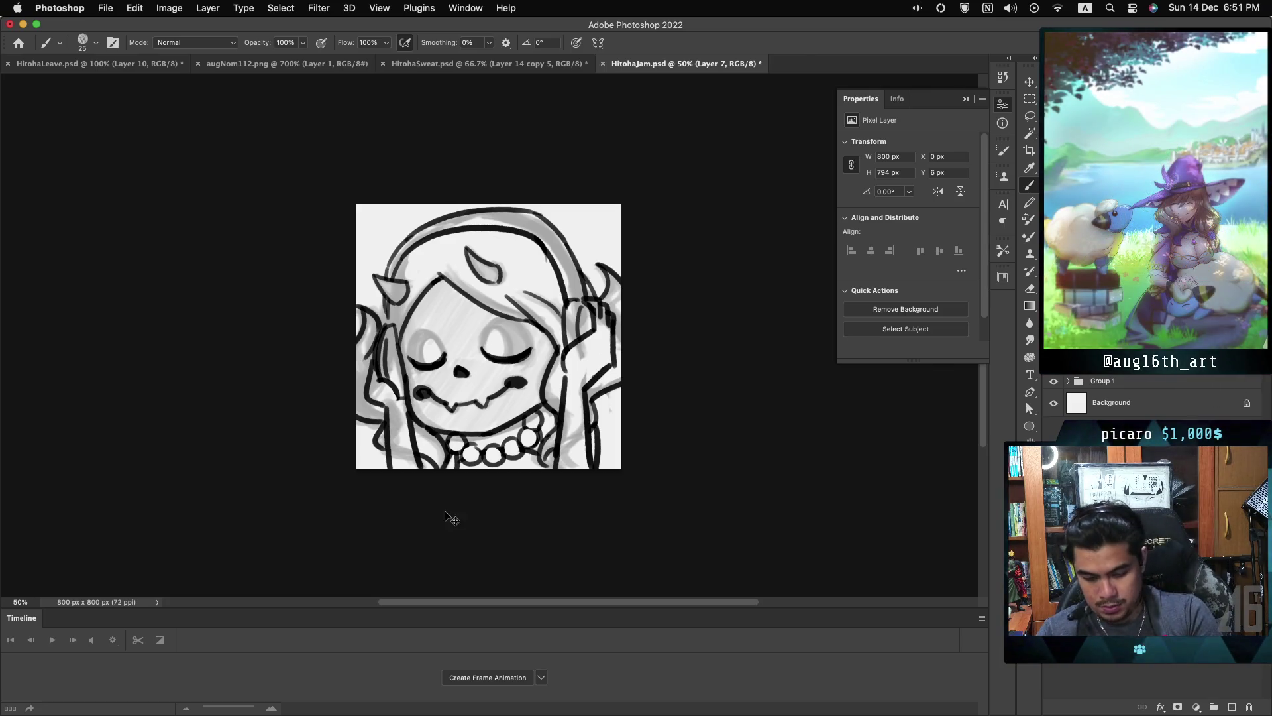
- Save HitohaJam and add a new empty layer above Group 1
{"action": "key", "text": "super+s"}
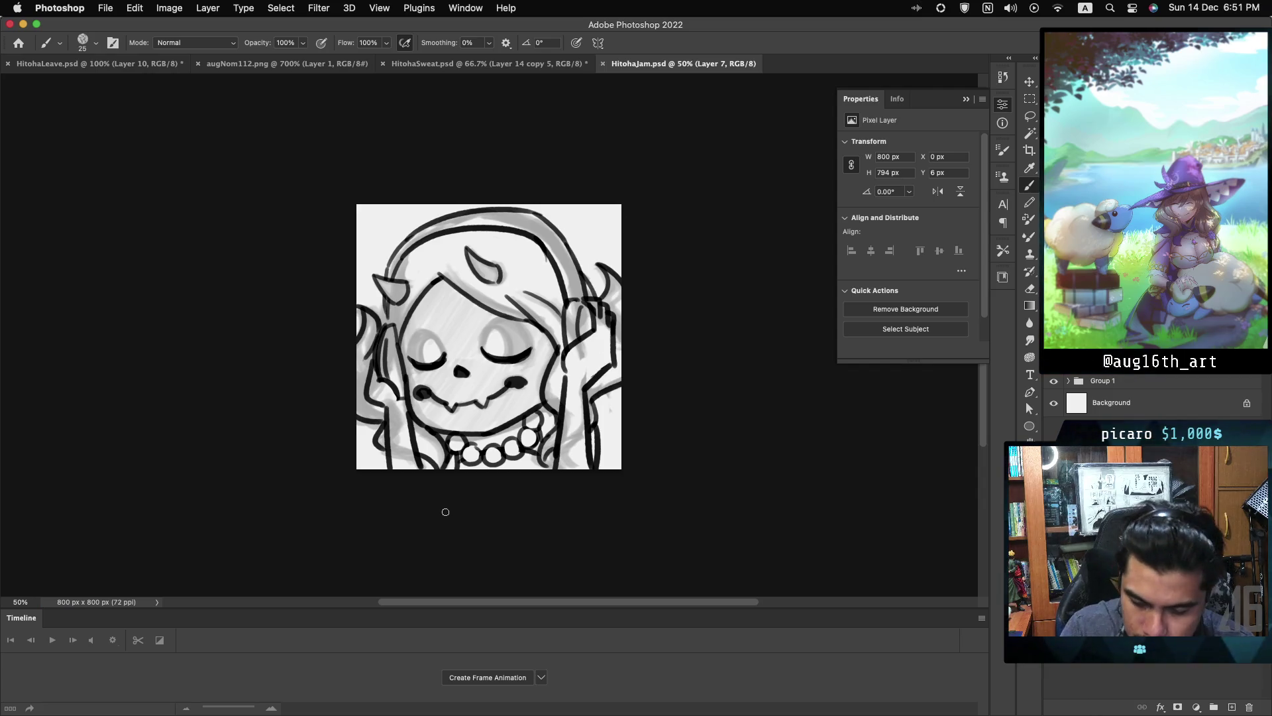
{"action": "left_click", "coordinate": [1156, 377]}
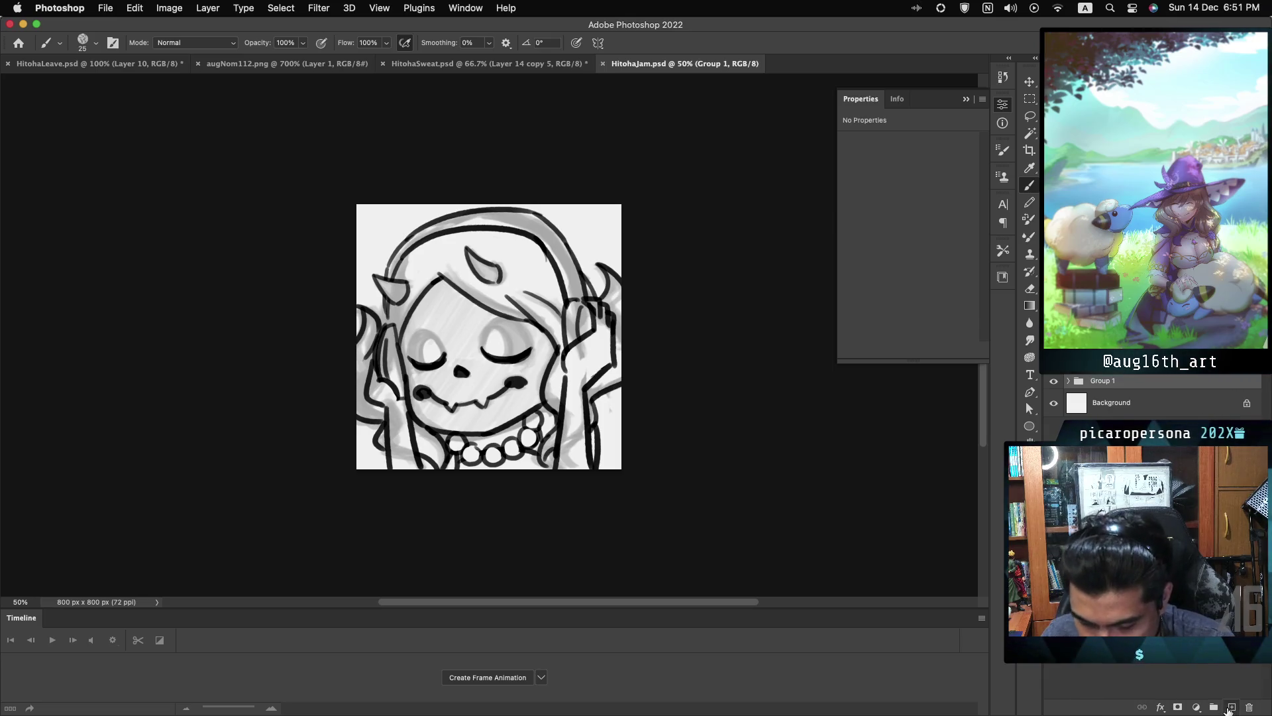
{"action": "left_click", "coordinate": [1229, 708]}
- On Layer 7, select the white background, invert it, and fill the character silhouette black
{"action": "key", "text": "w"}
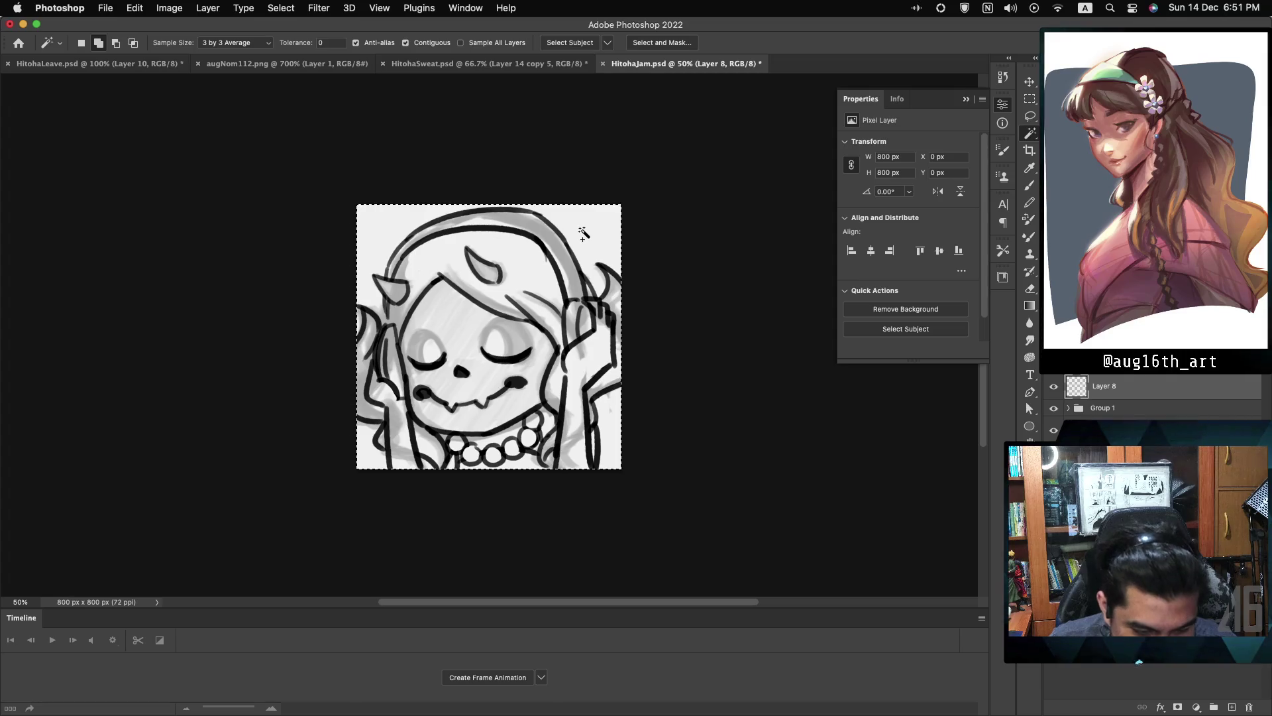
{"action": "key", "text": "super+d"}
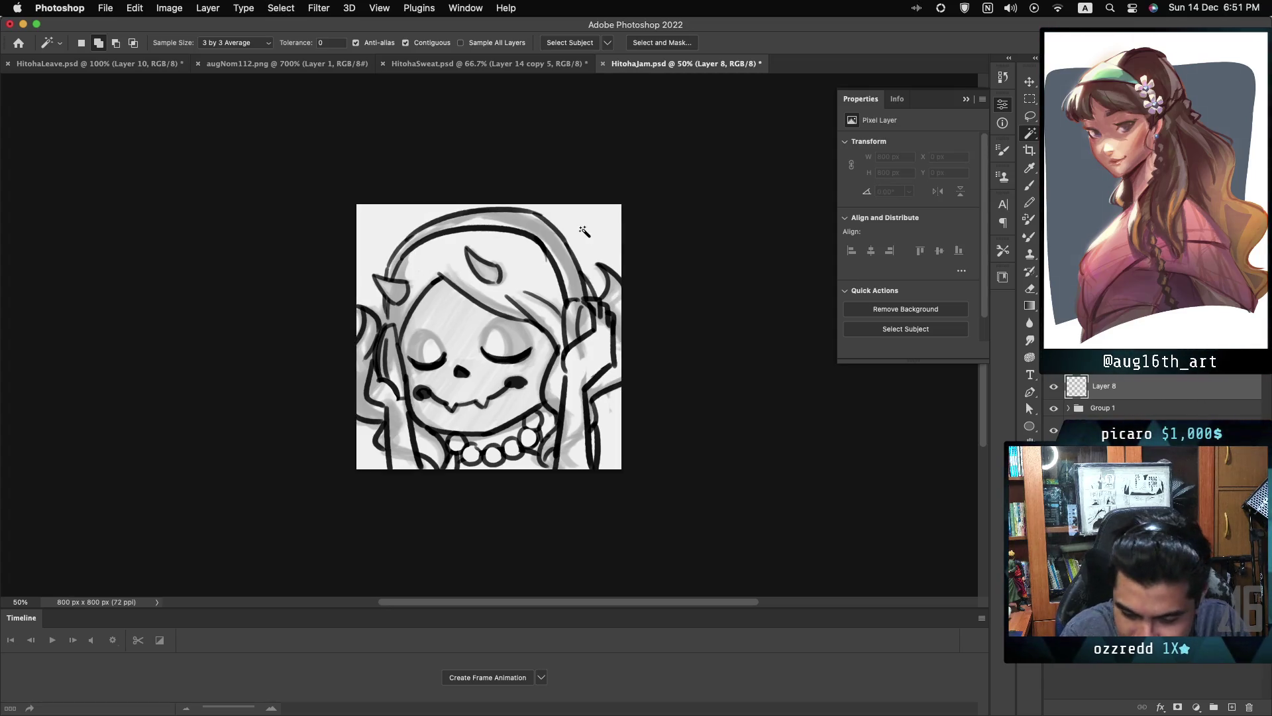
{"action": "left_click", "coordinate": [388, 314], "text": "super"}
{"action": "key", "text": "b"}
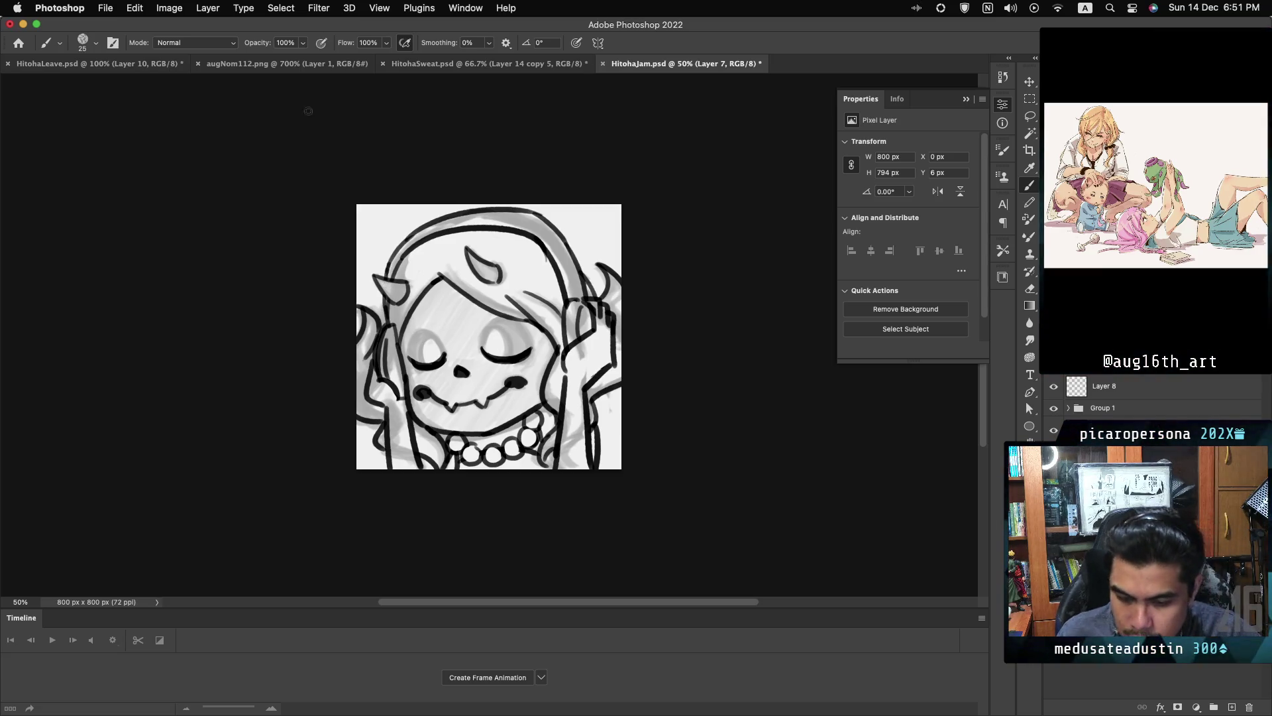
{"action": "key", "text": "w"}
{"action": "left_click", "coordinate": [605, 237]}
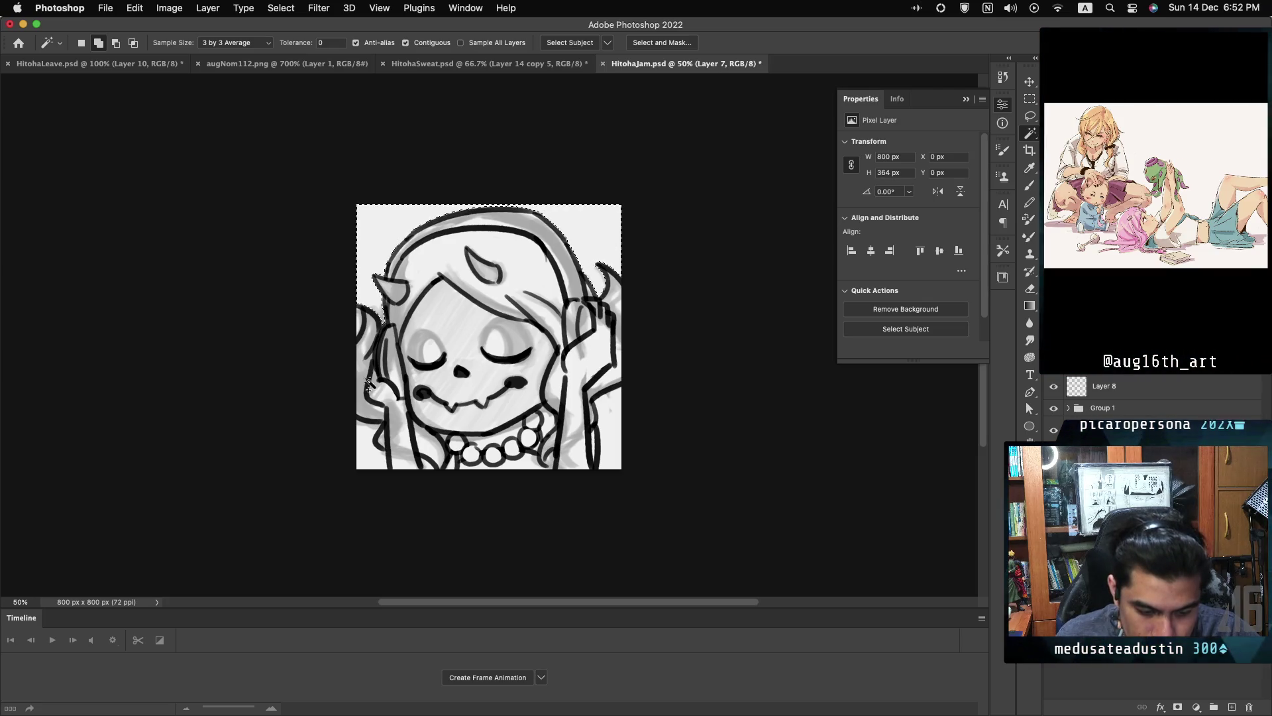
{"action": "left_click", "coordinate": [368, 459], "text": "shift"}
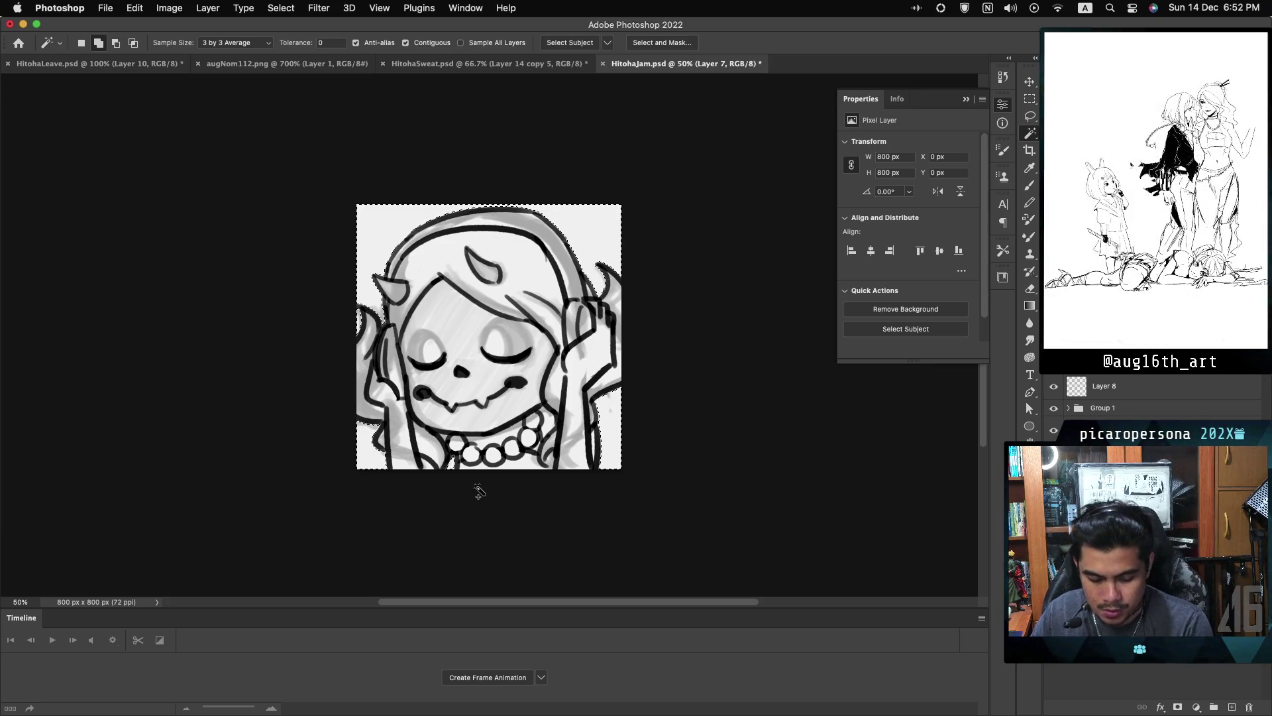
{"action": "key", "text": "Delete"}
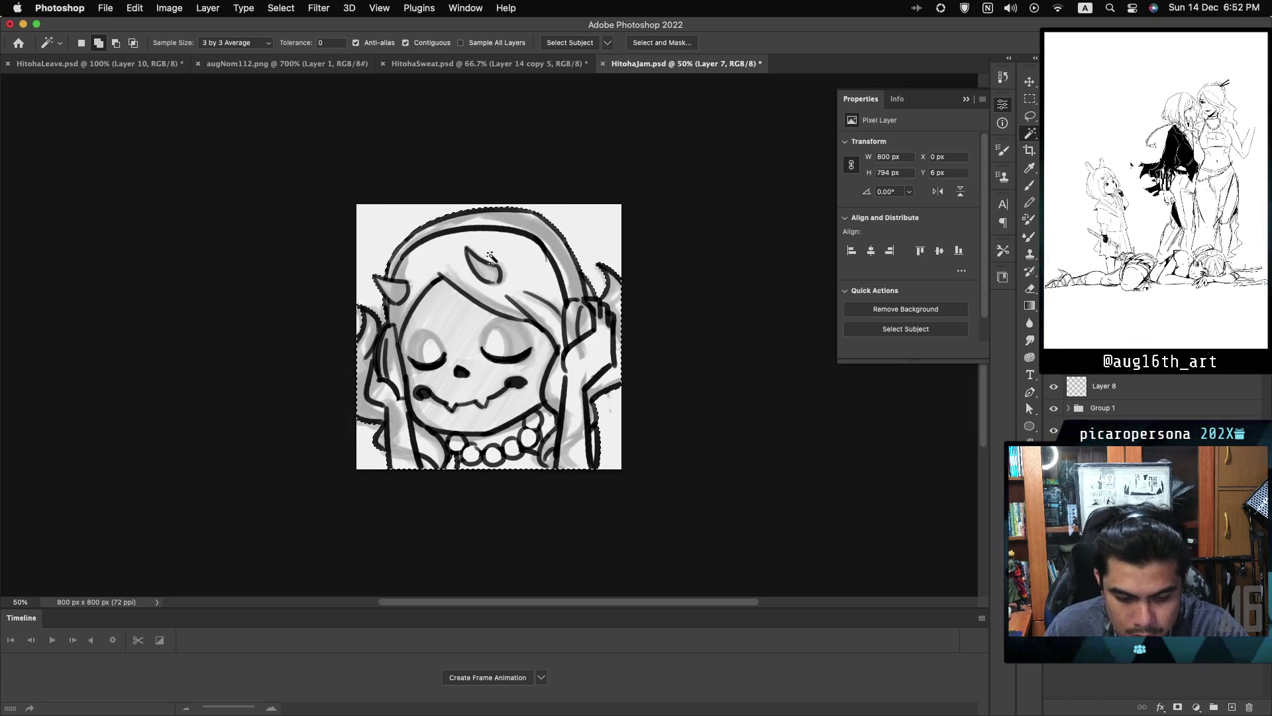
{"action": "key", "text": "alt+BackSpace"}
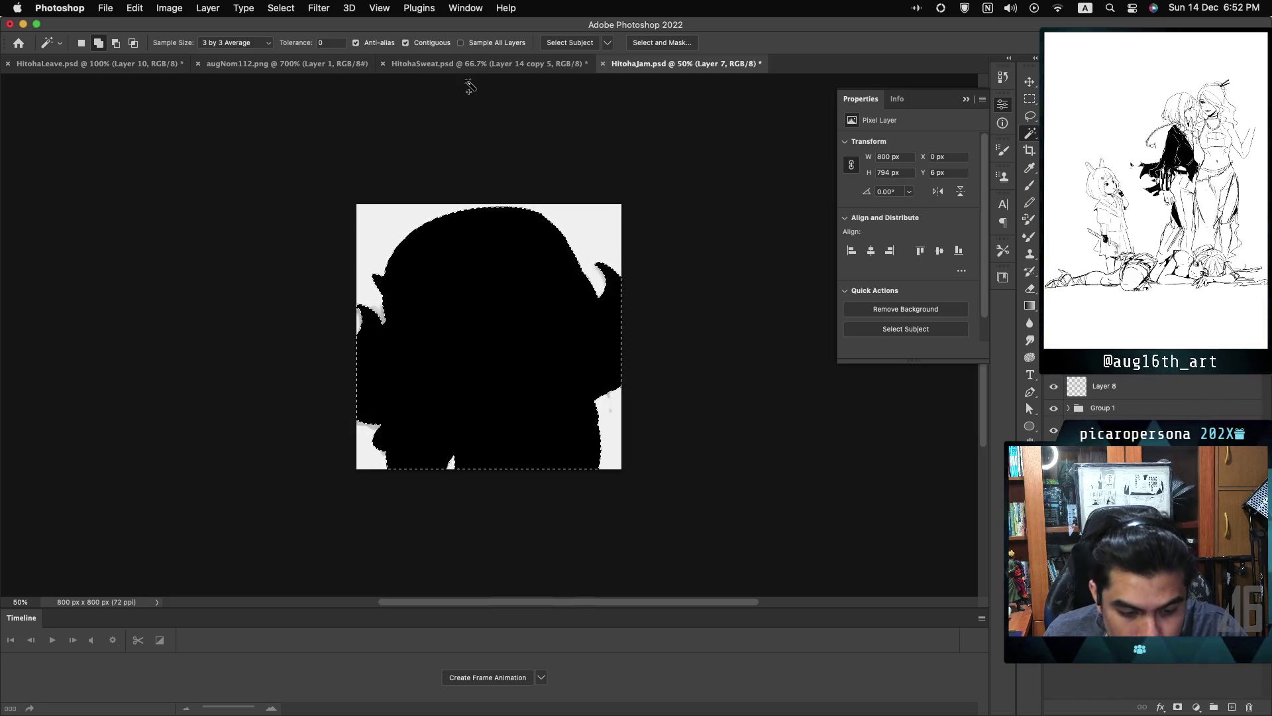
- Sample the teal skin colour from the augNom112 emote as the foreground colour
{"action": "key", "text": "ctrl+shift+Tab"}
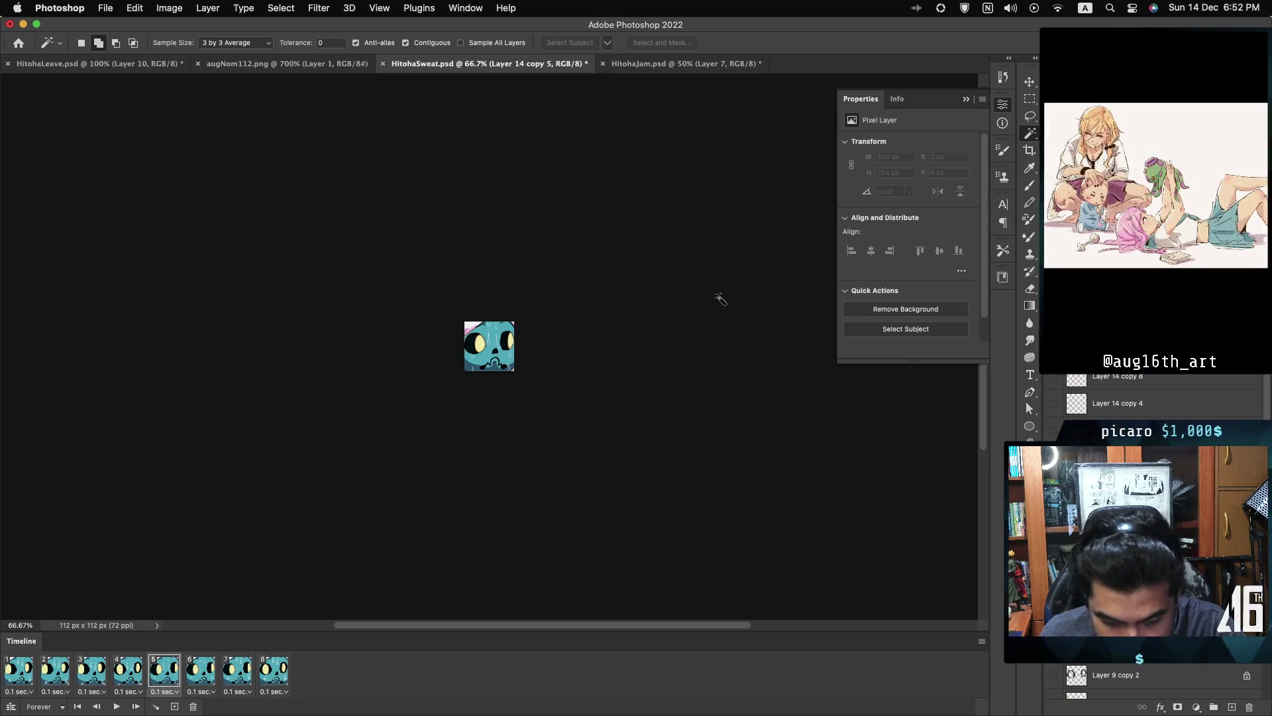
{"action": "left_click", "coordinate": [301, 64]}
{"action": "key", "text": "i"}
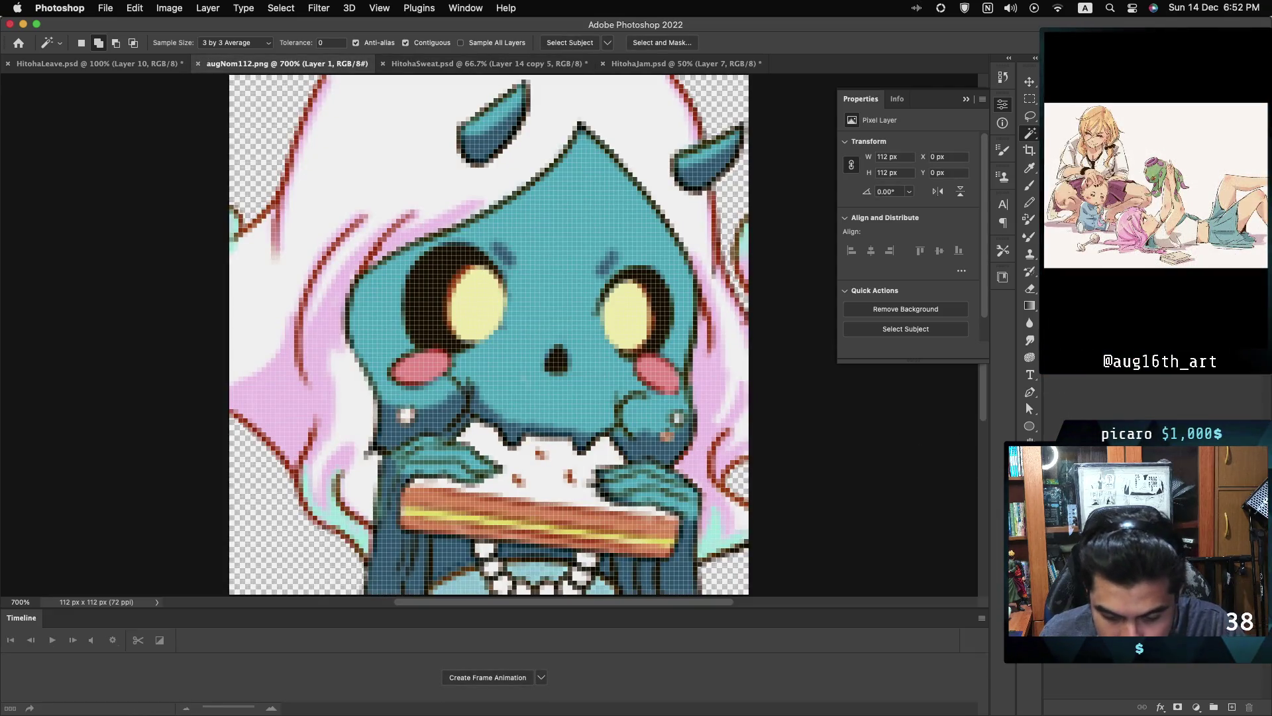
{"action": "left_click", "coordinate": [1026, 491]}
{"action": "left_click", "coordinate": [705, 155]}
{"action": "key", "text": "Return"}
{"action": "key", "text": "w"}
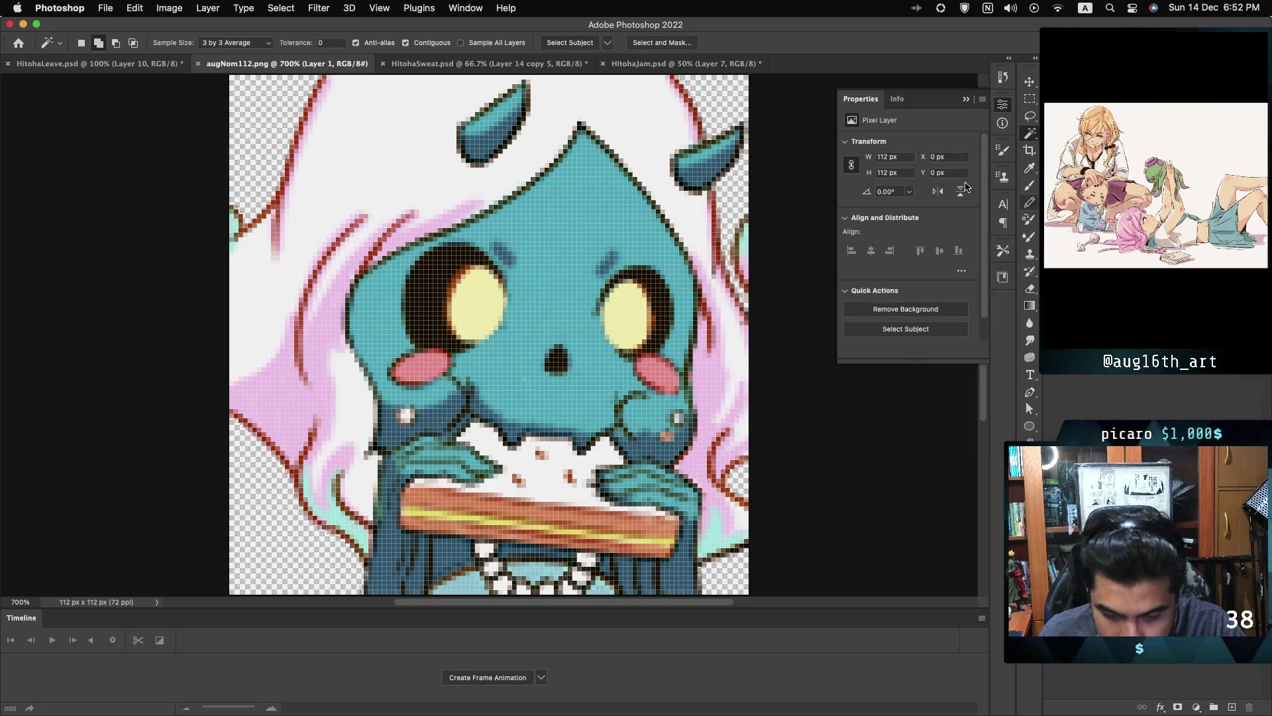
- Fill the silhouette on Layer 8 with teal and hide the white Background layer
{"action": "left_click", "coordinate": [686, 63]}
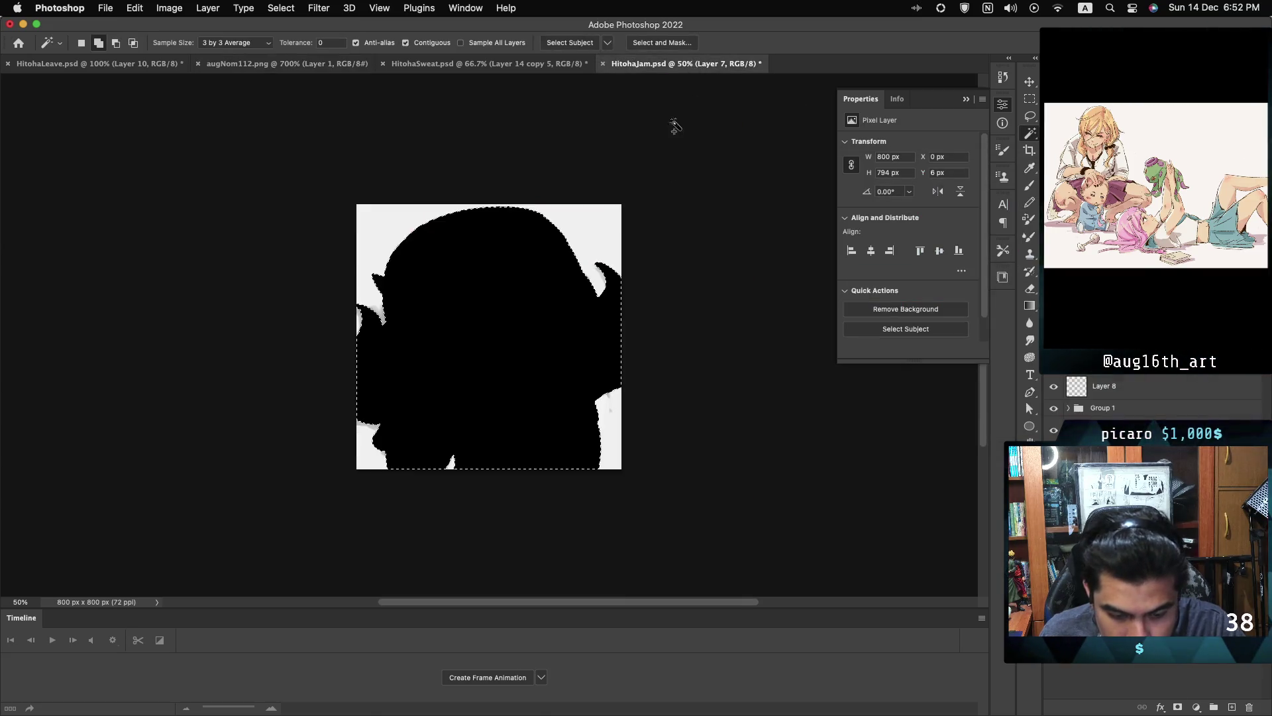
{"action": "left_click", "coordinate": [1065, 389]}
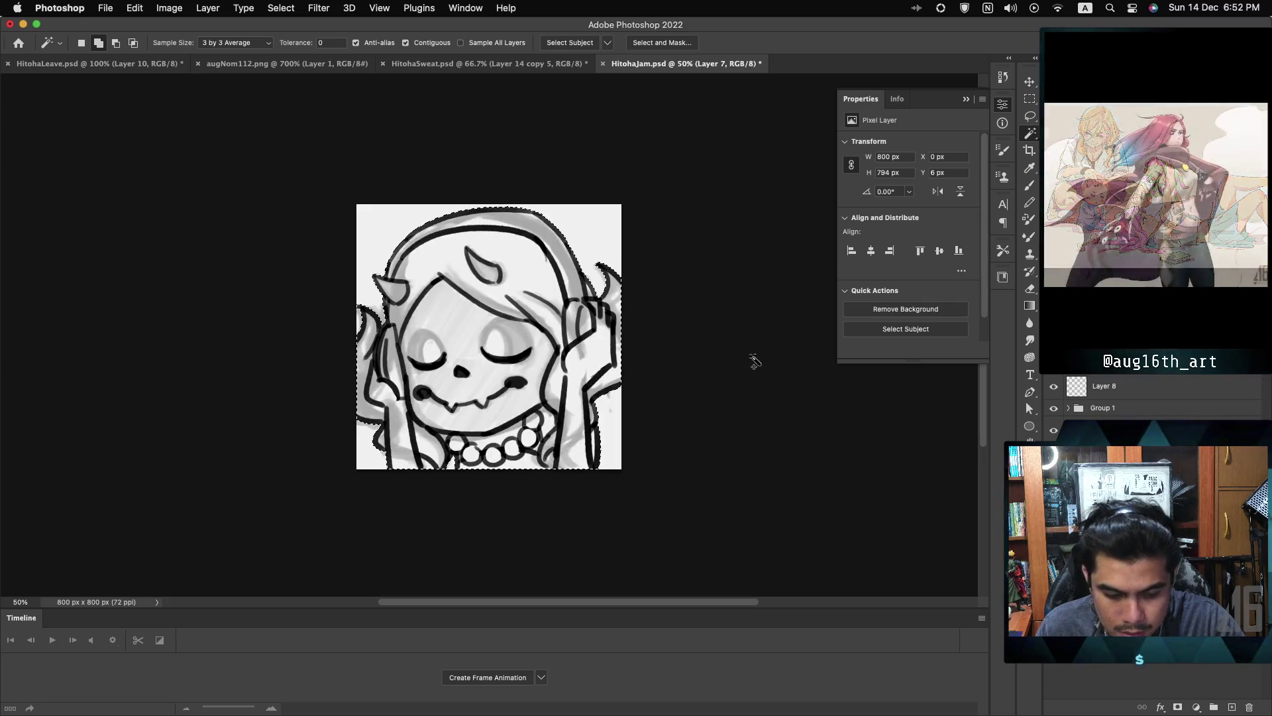
{"action": "key", "text": "alt+BackSpace"}
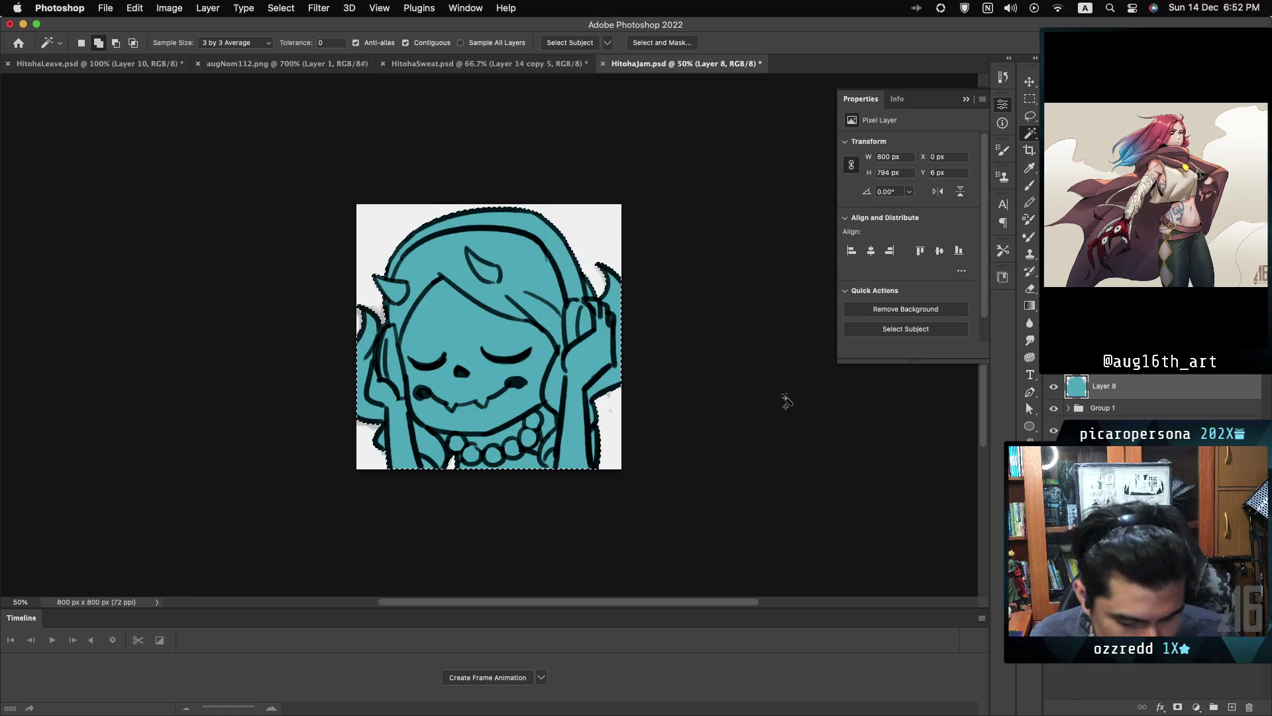
{"action": "left_click", "coordinate": [1053, 431]}
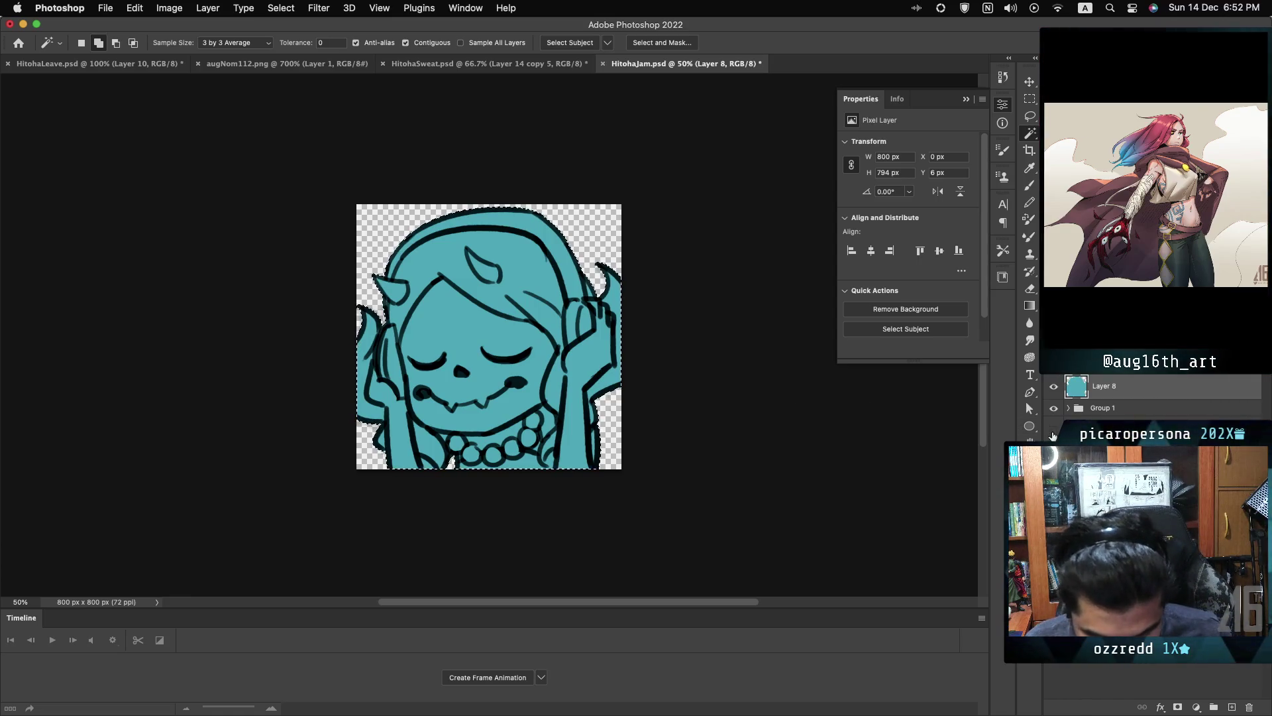
{"action": "left_click", "coordinate": [1053, 409]}
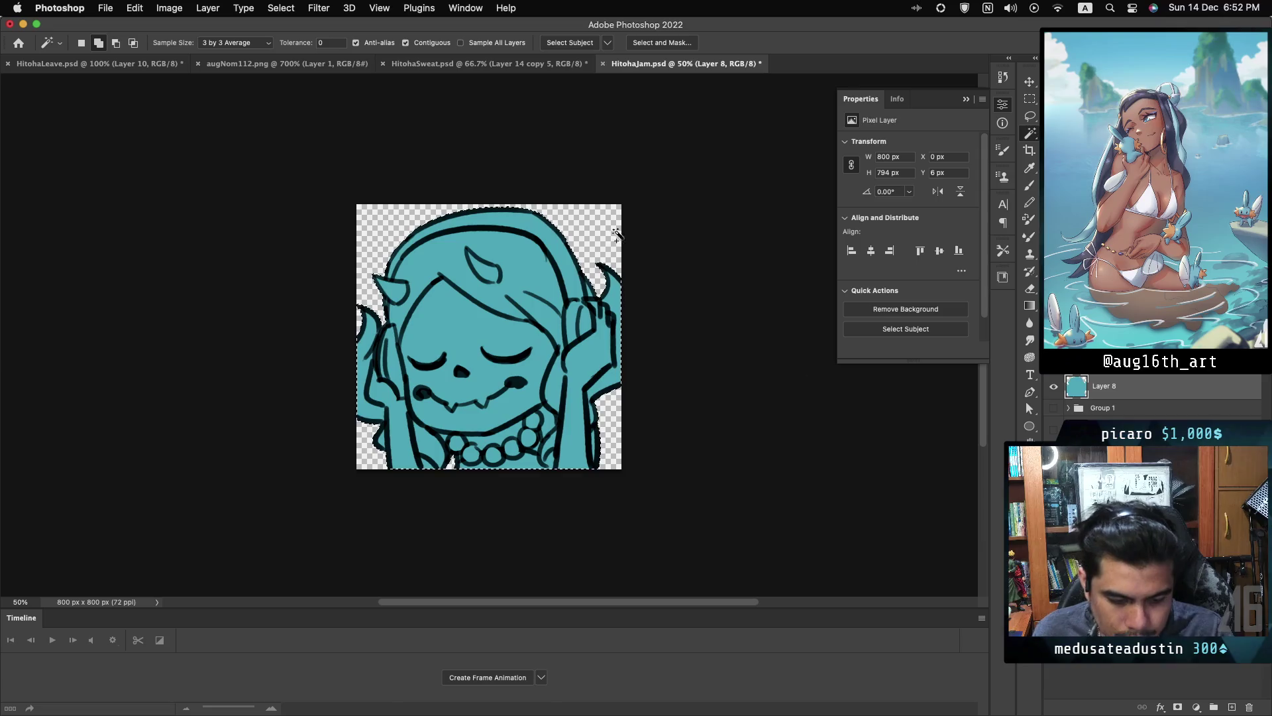
{"action": "left_click", "coordinate": [468, 64]}
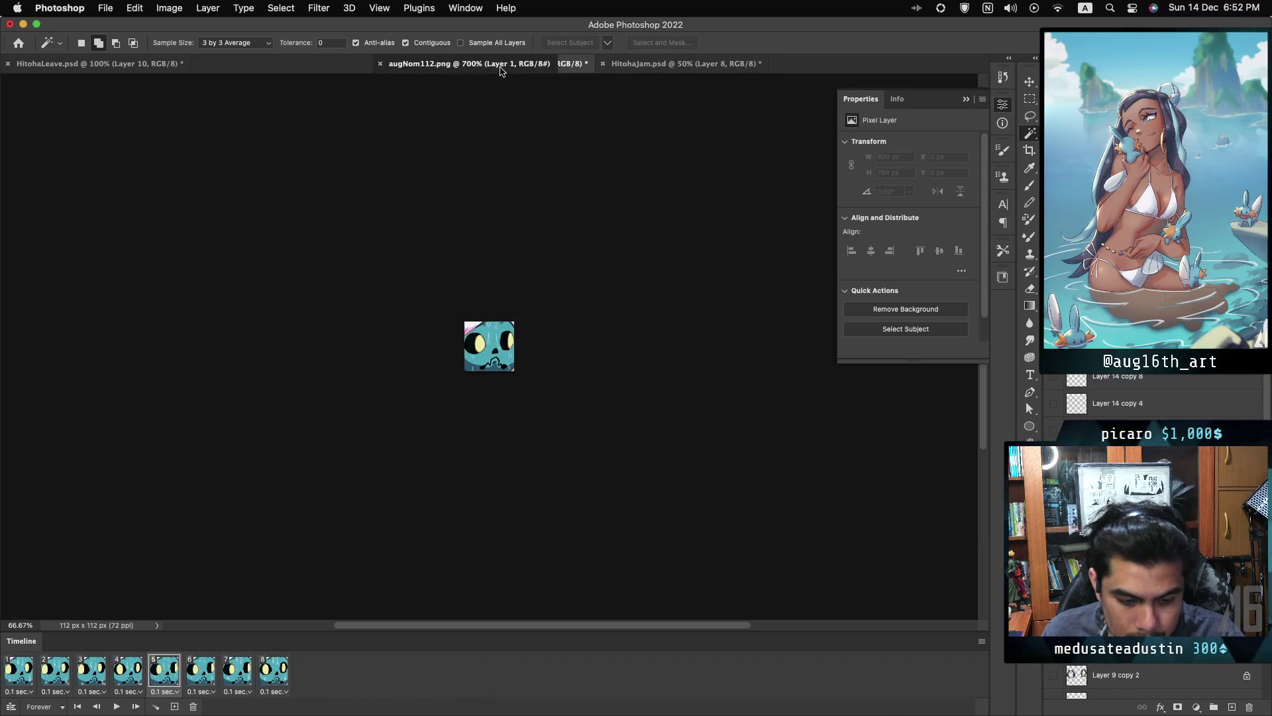
- Rearrange the document tabs so augNom112 sits beside HitohaJam
{"action": "left_click", "coordinate": [336, 63]}
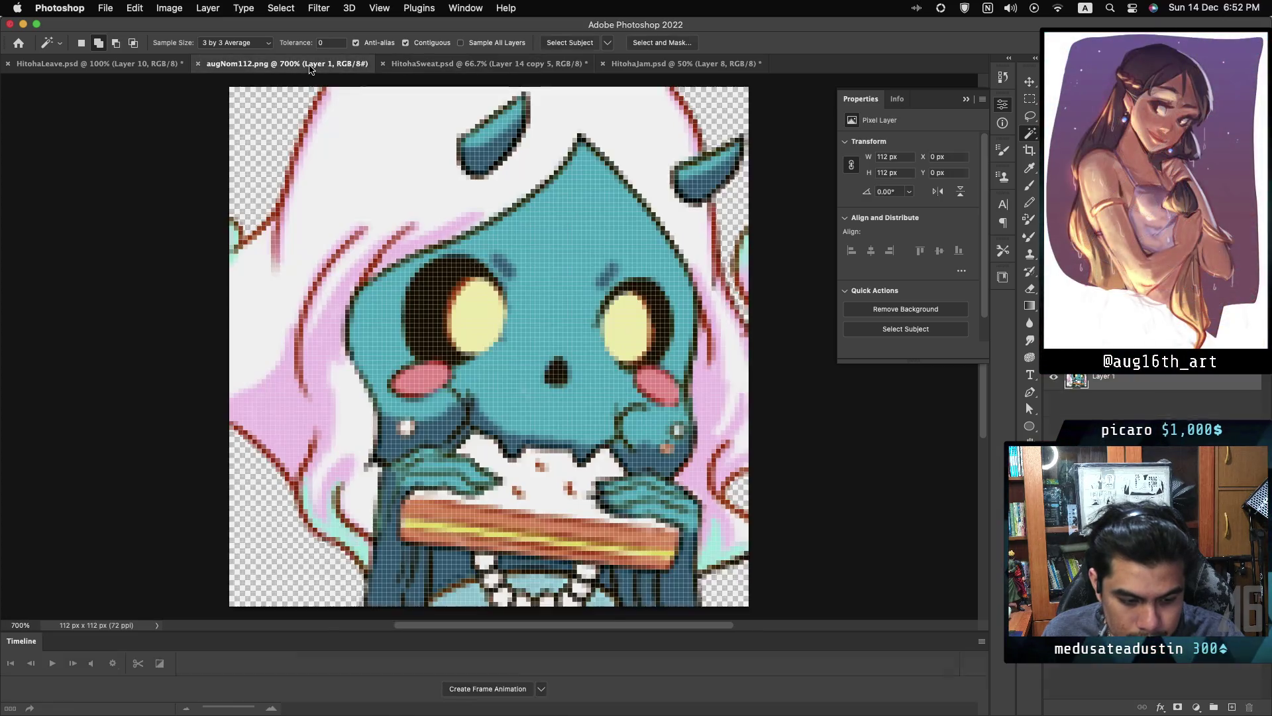
{"action": "key", "text": "ctrl+Tab"}
{"action": "left_click", "coordinate": [337, 64]}
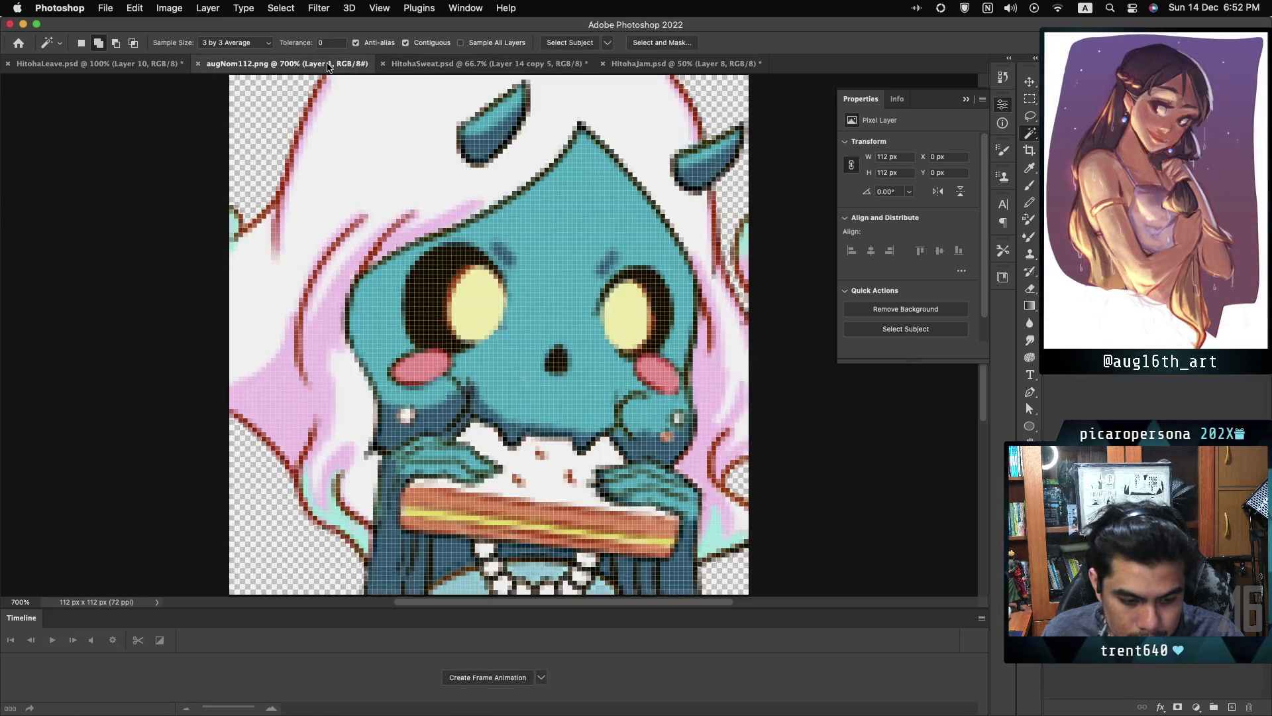
{"action": "mouse_move", "coordinate": [336, 64]}
{"action": "left_mouse_down"}
{"action": "mouse_move", "coordinate": [596, 64]}
{"action": "mouse_move", "coordinate": [307, 64]}
{"action": "mouse_move", "coordinate": [424, 64]}
{"action": "left_mouse_up"}
{"action": "left_click", "coordinate": [430, 65]}
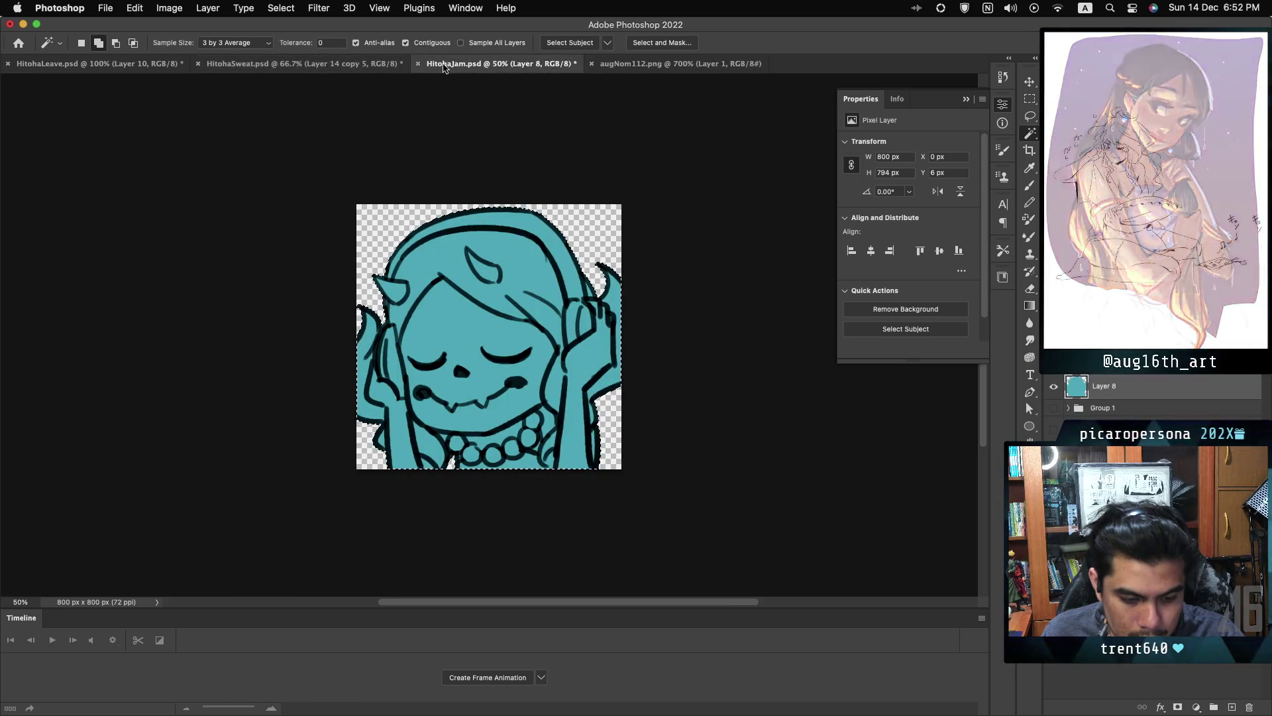
{"action": "left_click", "coordinate": [649, 64]}
{"action": "left_click_drag", "start_coordinate": [650, 65], "coordinate": [470, 65]}
{"action": "left_click", "coordinate": [626, 66]}
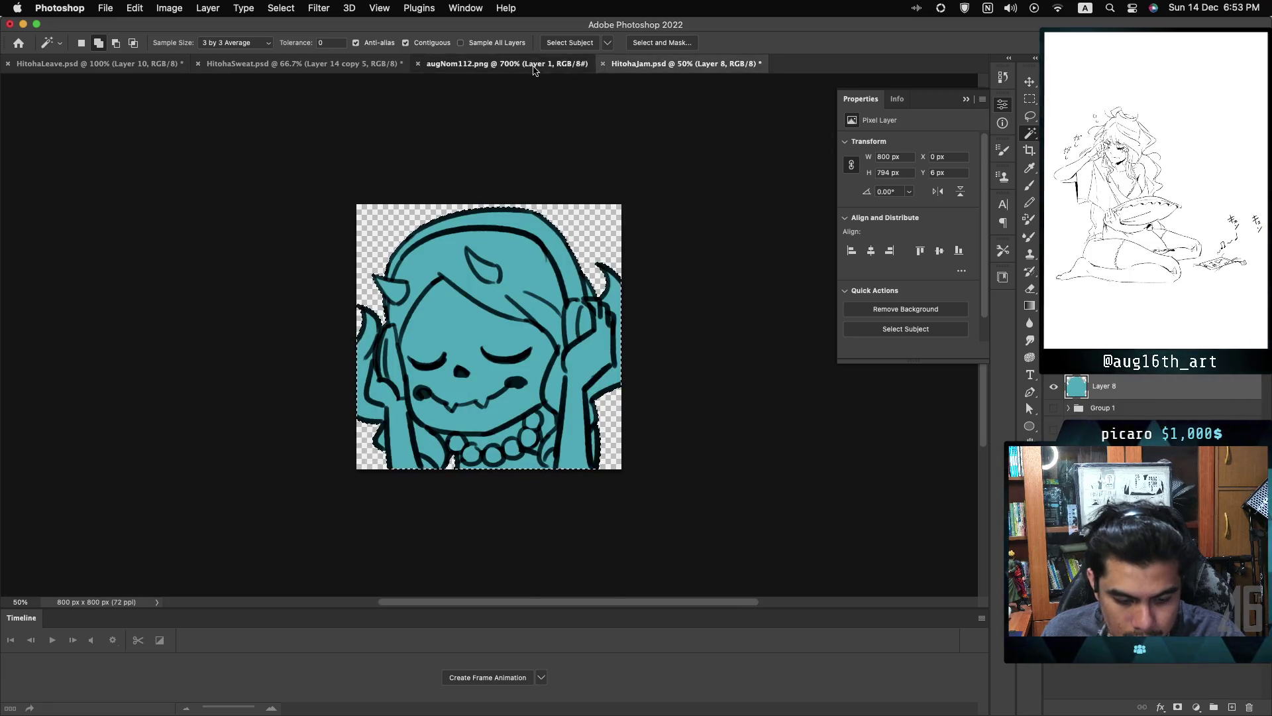
{"action": "left_click", "coordinate": [503, 64]}
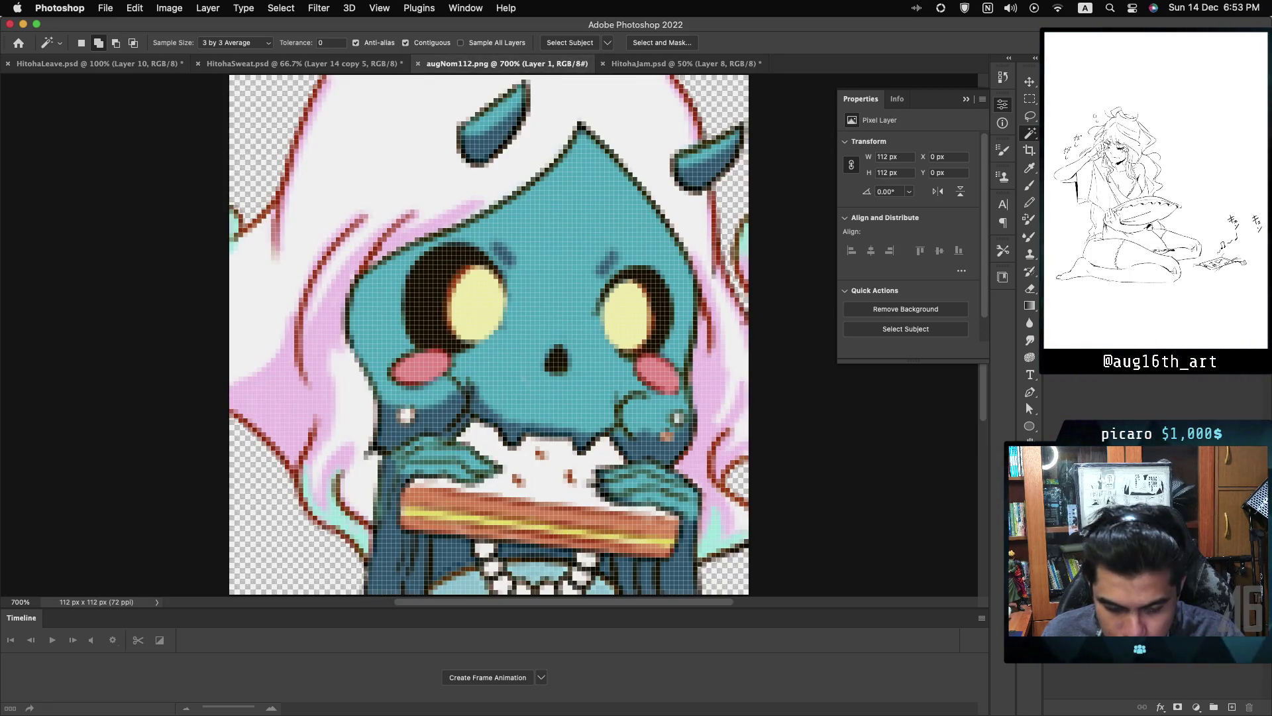
- Sample the dark red from augNom112's hair outline as the paint colour
{"action": "left_click", "coordinate": [307, 118]}
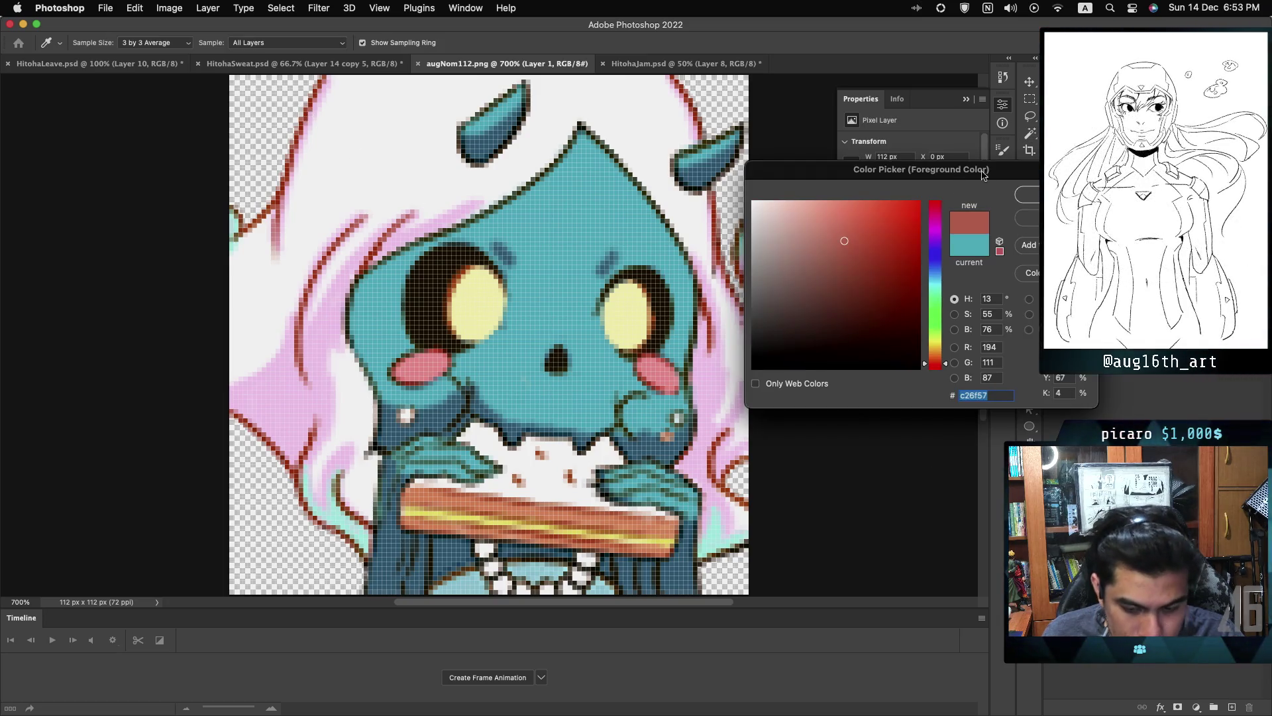
{"action": "key", "text": "Return"}
{"action": "key", "text": "w"}
{"action": "left_click", "coordinate": [702, 63]}
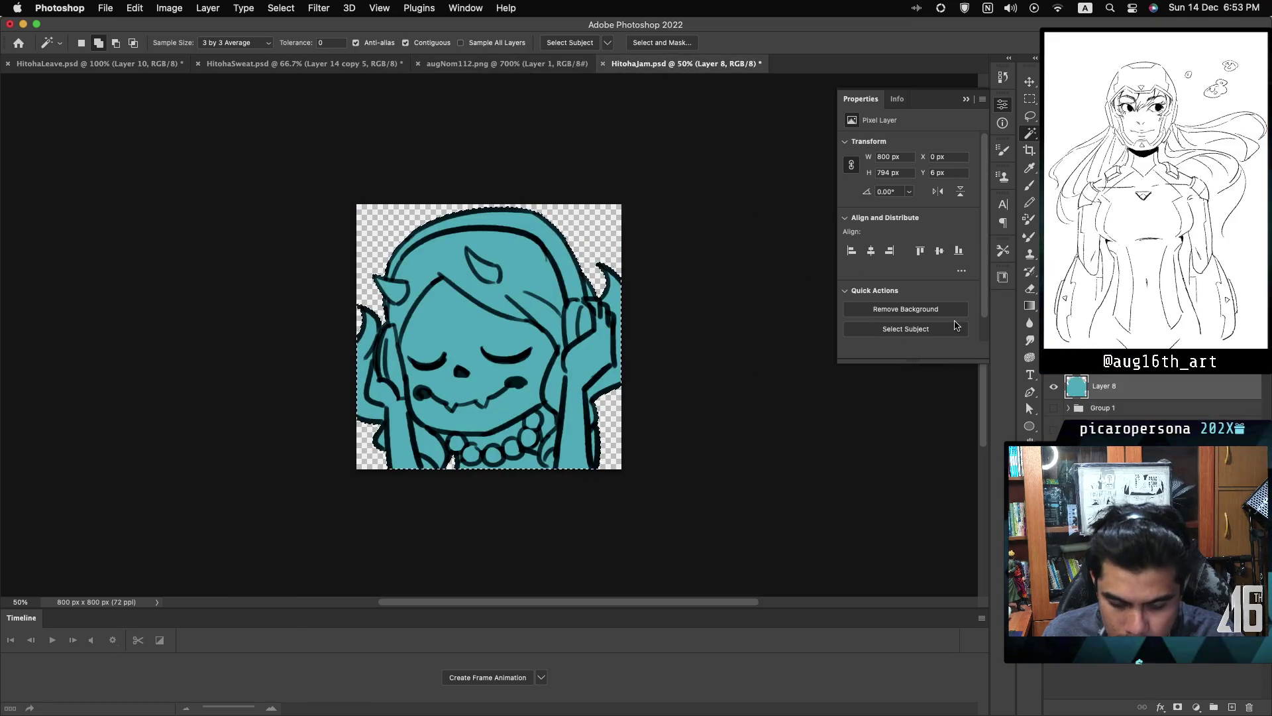
- Try a new blend mode on Layer 7, then restore the thick black line art
{"action": "key", "text": "alt+bracketleft"}
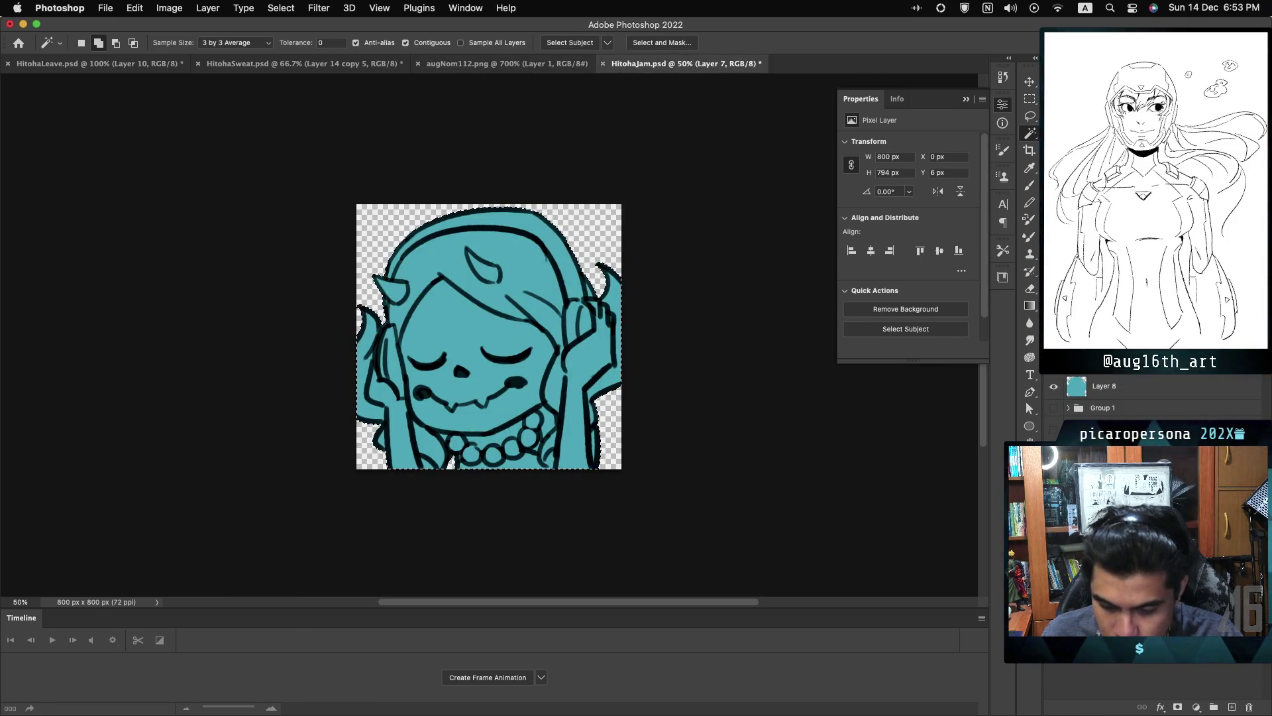
{"action": "left_click", "coordinate": [1073, 358]}
{"action": "left_click", "coordinate": [1073, 501]}
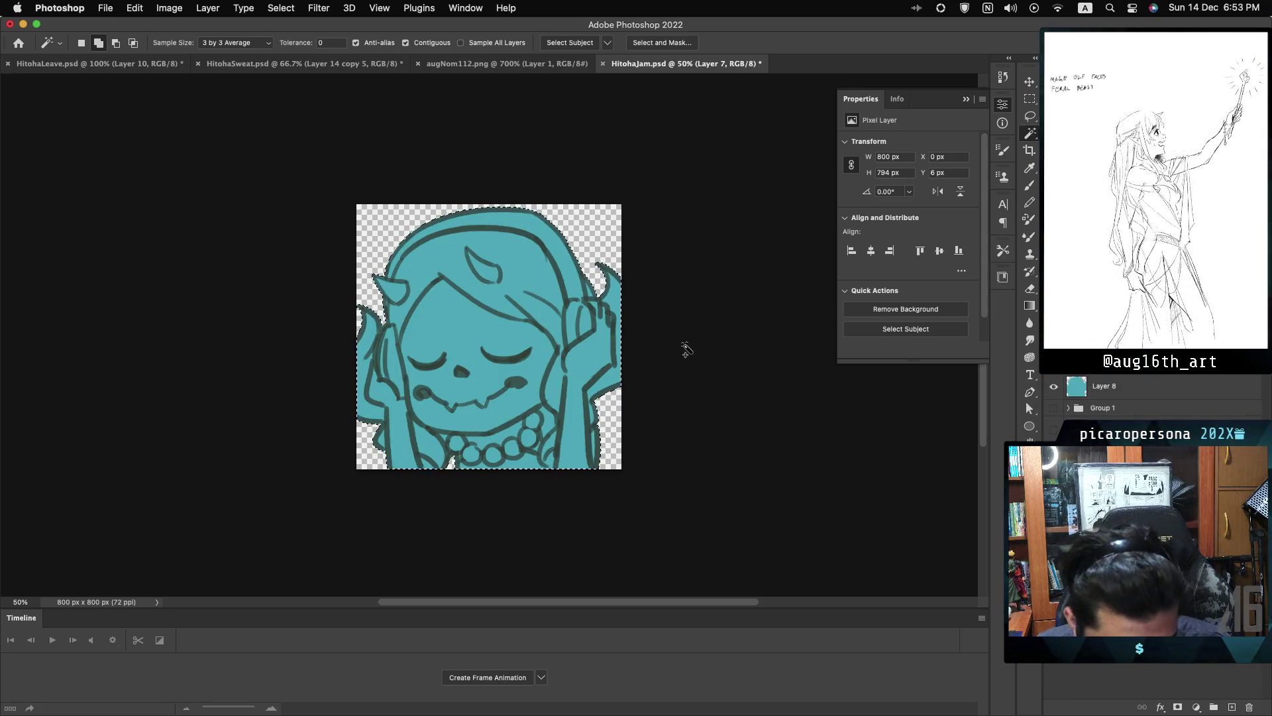
{"action": "left_click", "coordinate": [542, 65]}
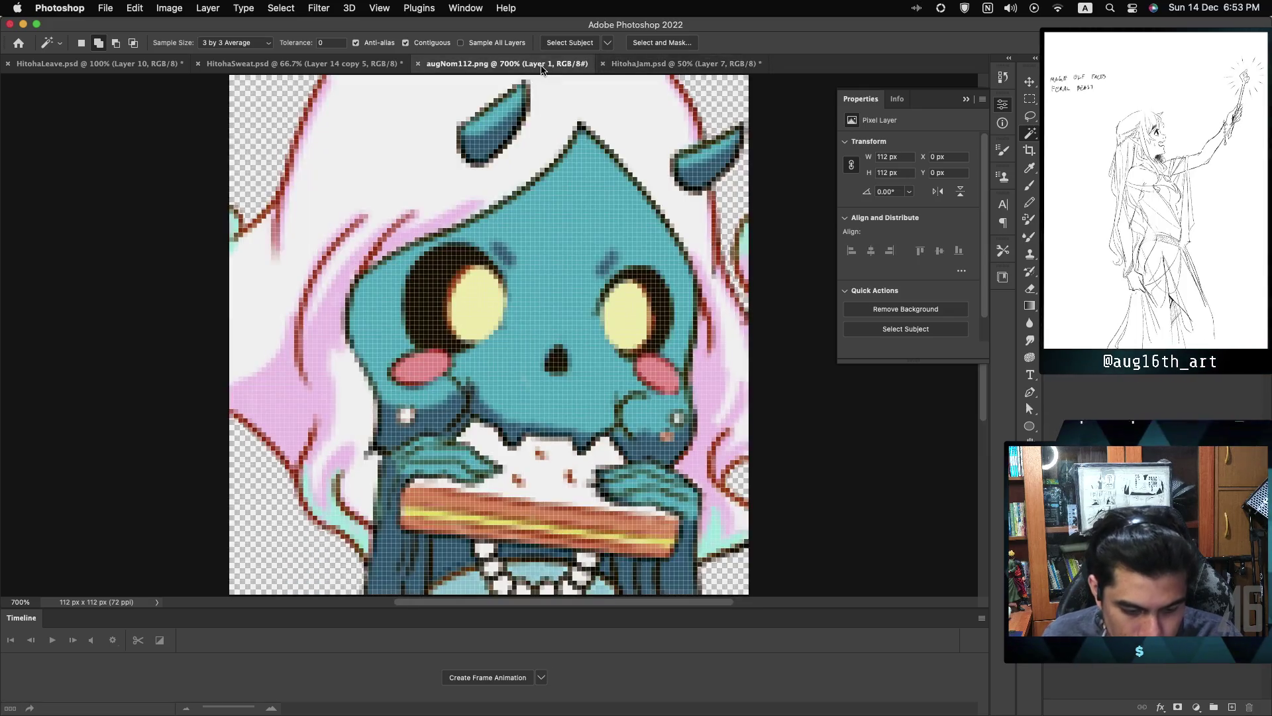
{"action": "left_click", "coordinate": [699, 65]}
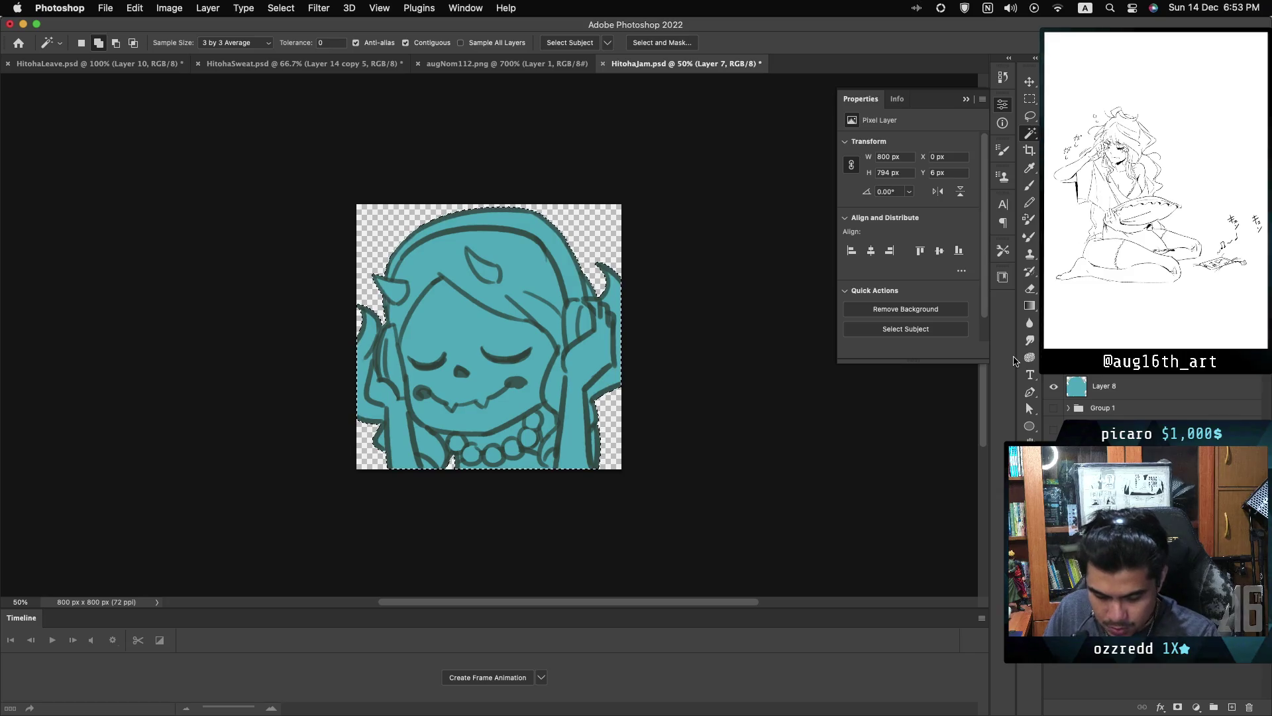
{"action": "key", "text": "ctrl+shift+z"}
{"action": "key", "text": "ctrl+shift+z"}
{"action": "key", "text": "ctrl+shift+z"}
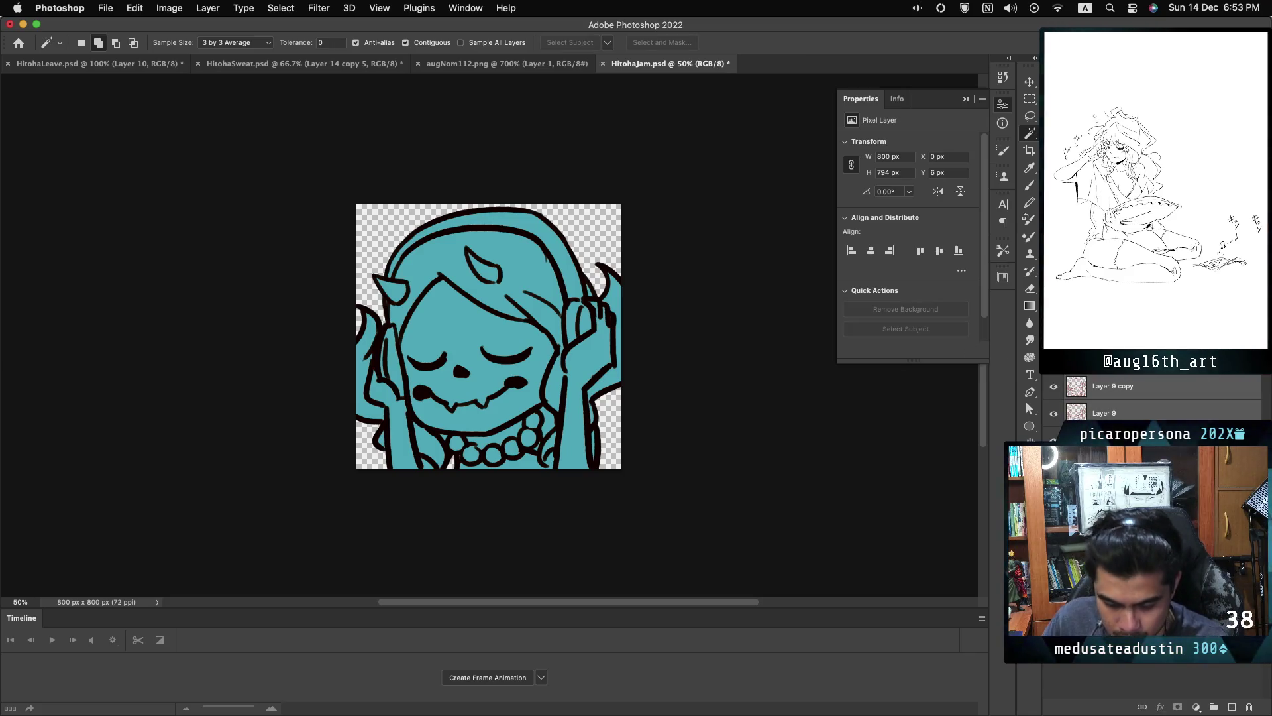
- Try the line art in dark maroon, revert to black, save, and open Image Size
{"action": "key", "text": "ctrl+shift+z"}
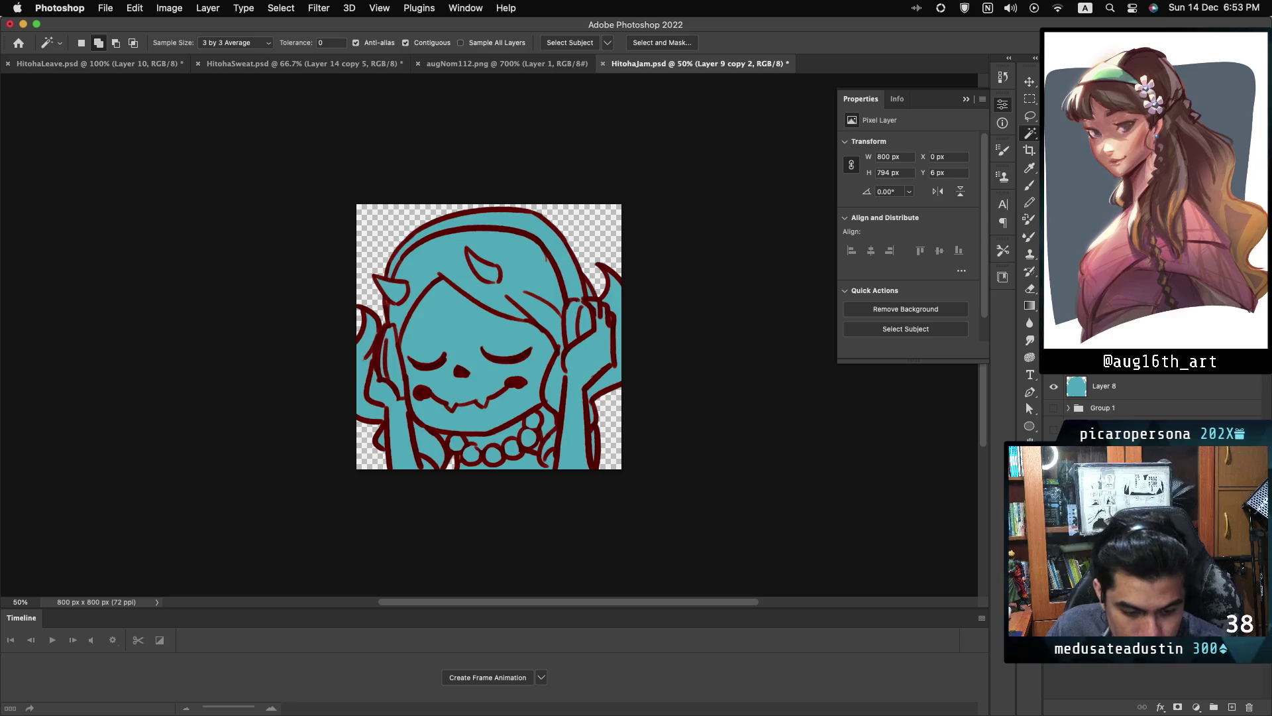
{"action": "key", "text": "ctrl+z"}
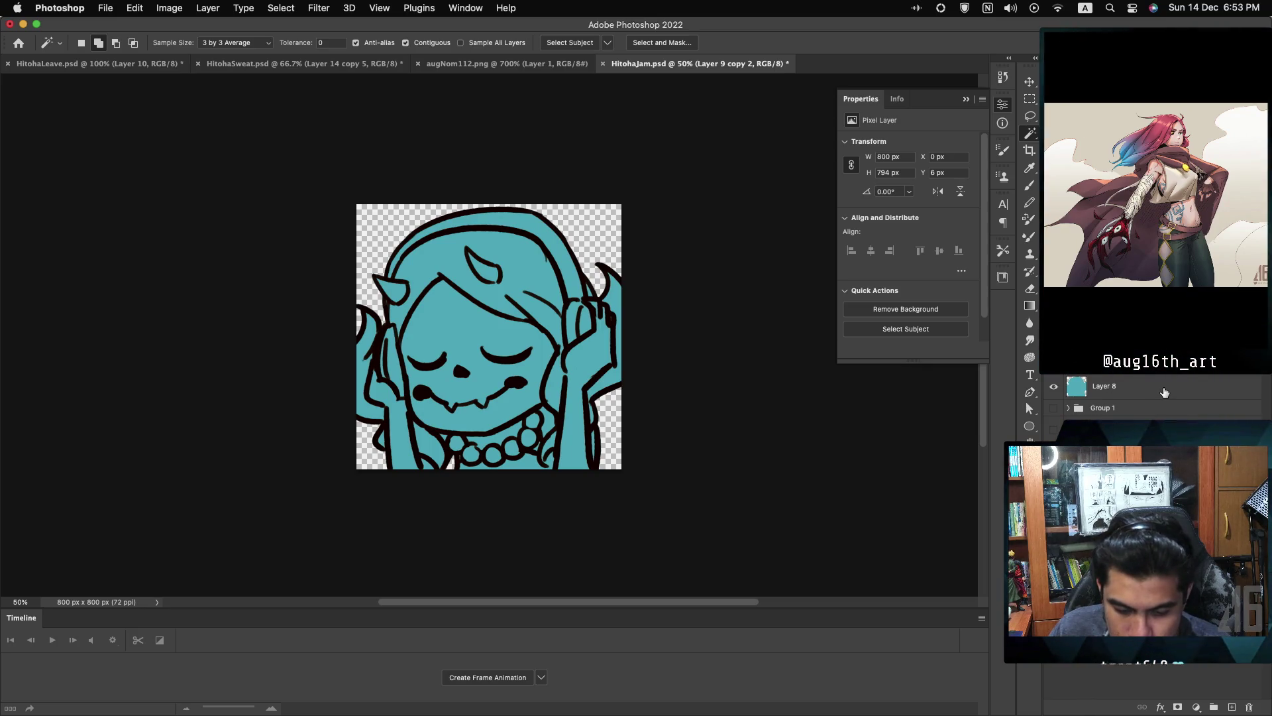
{"action": "key", "text": "super+s"}
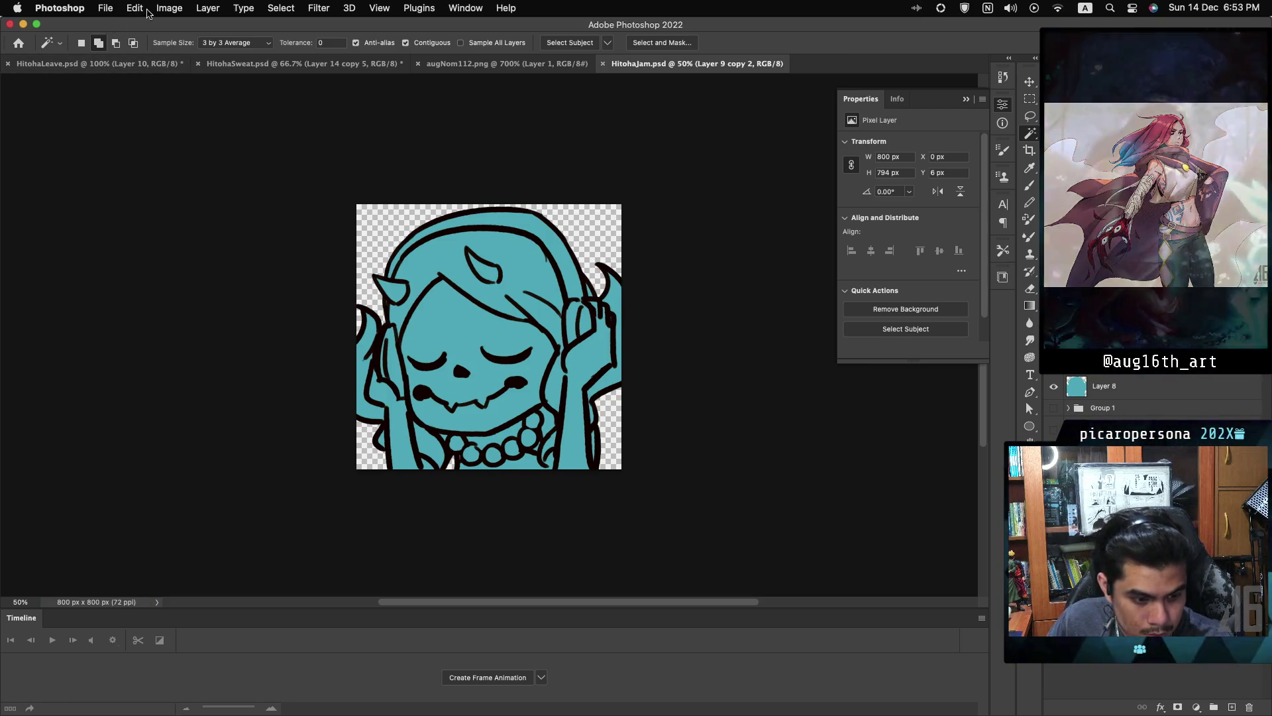
{"action": "left_click", "coordinate": [173, 10]}
{"action": "left_click", "coordinate": [199, 112]}
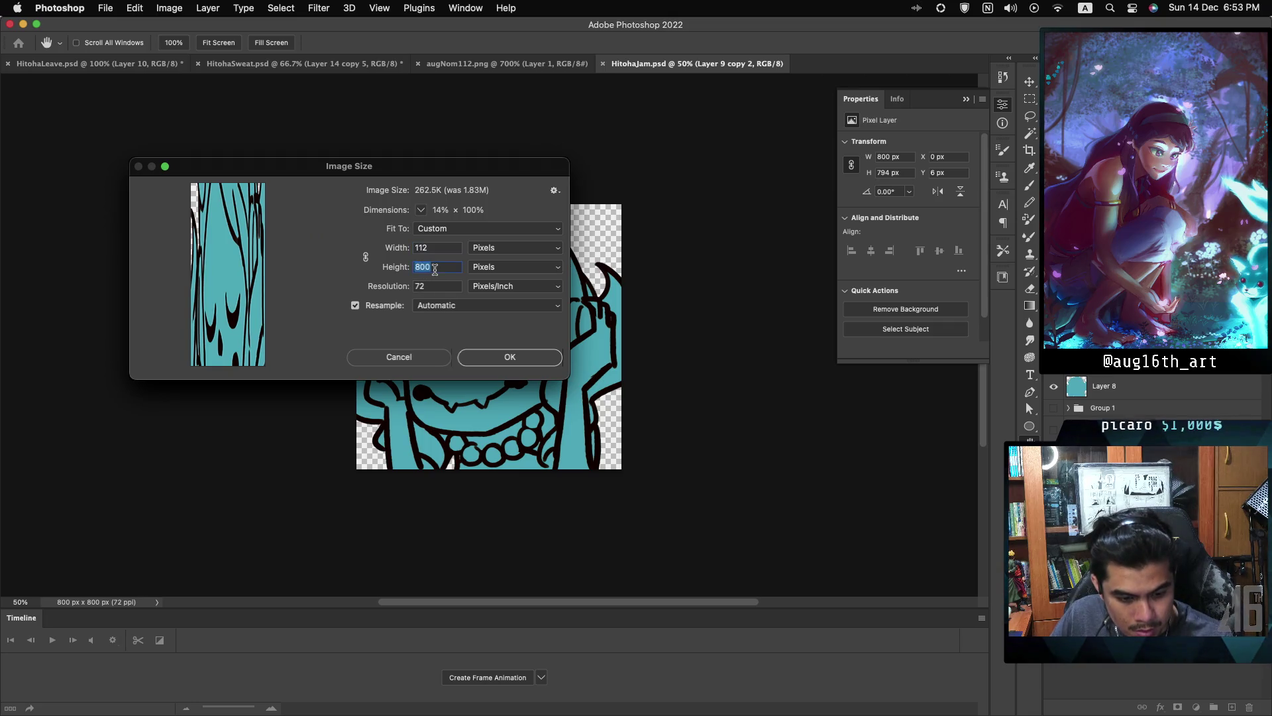
- Resize the image to 112 × 112 px and zoom in to 400%
{"action": "type", "text": "112"}
{"action": "left_click", "coordinate": [497, 358]}
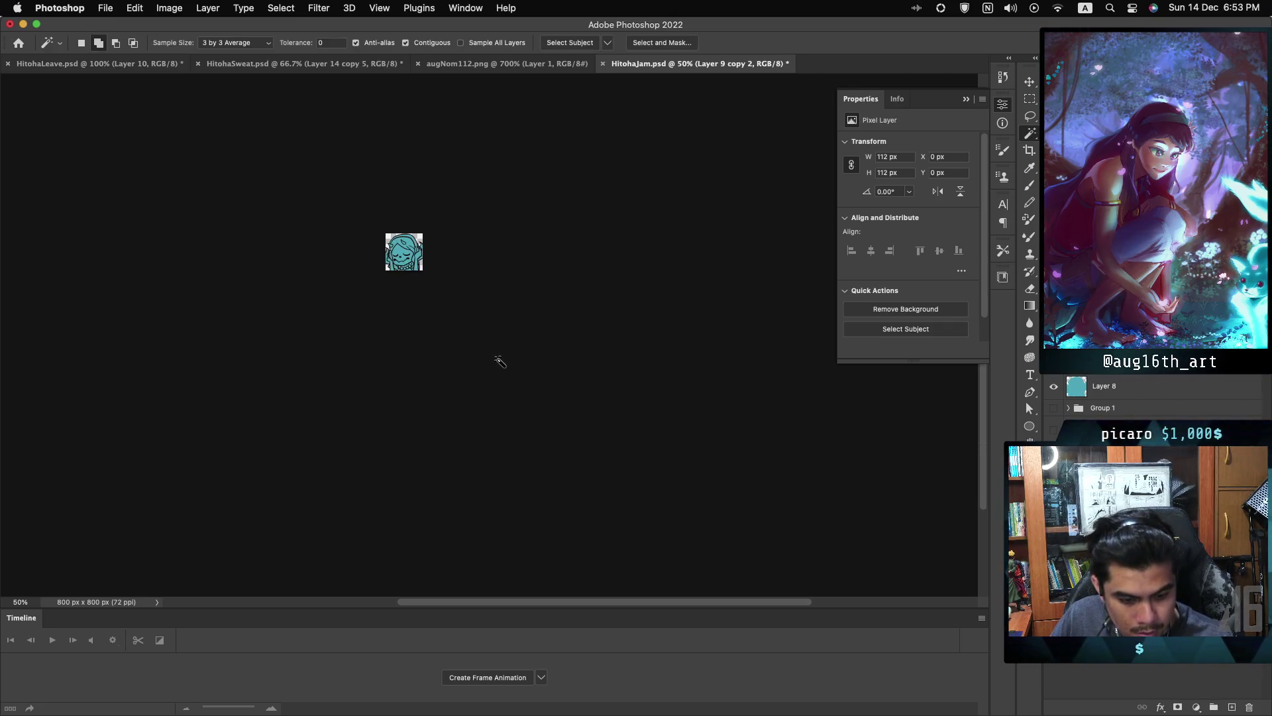
{"action": "key", "text": "super+equal"}
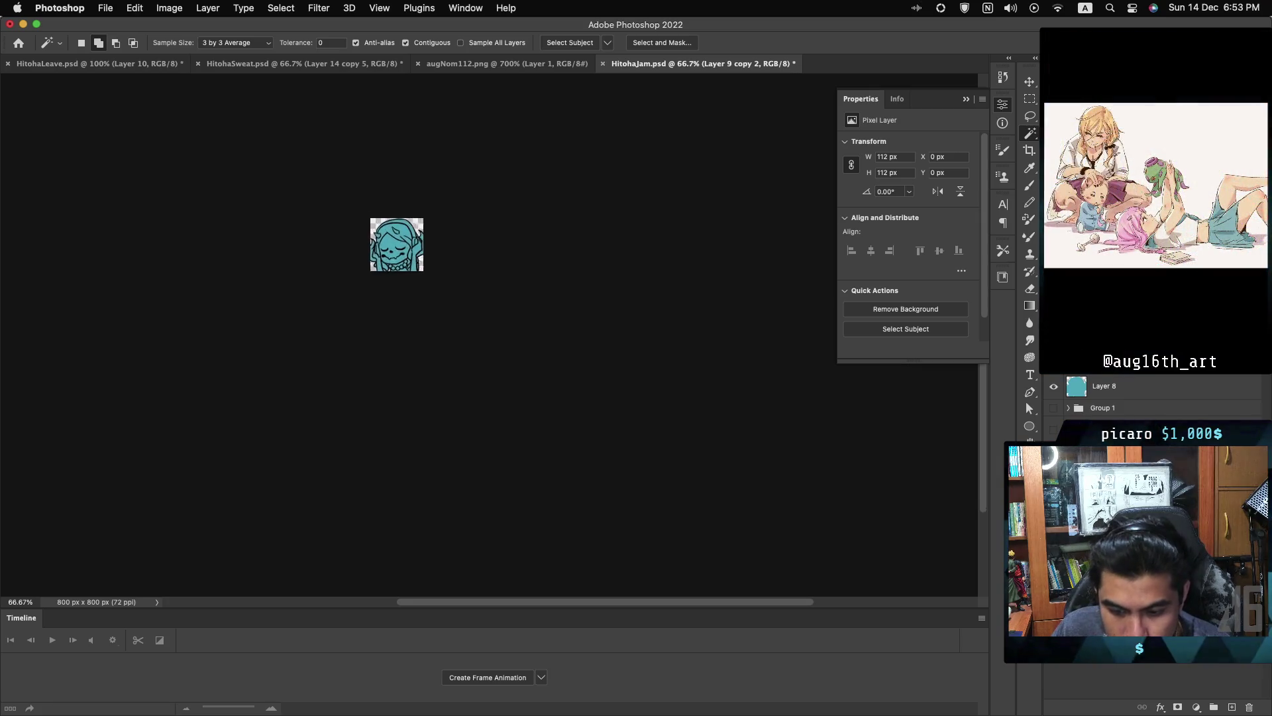
{"action": "key", "text": "super+equal"}
{"action": "key", "text": "super+equal"}
{"action": "key", "text": "super+equal"}
{"action": "scroll", "coordinate": [362, 202], "scroll_direction": "left", "scroll_amount": 3}
{"action": "scroll", "coordinate": [361, 202], "scroll_direction": "up", "scroll_amount": 1}
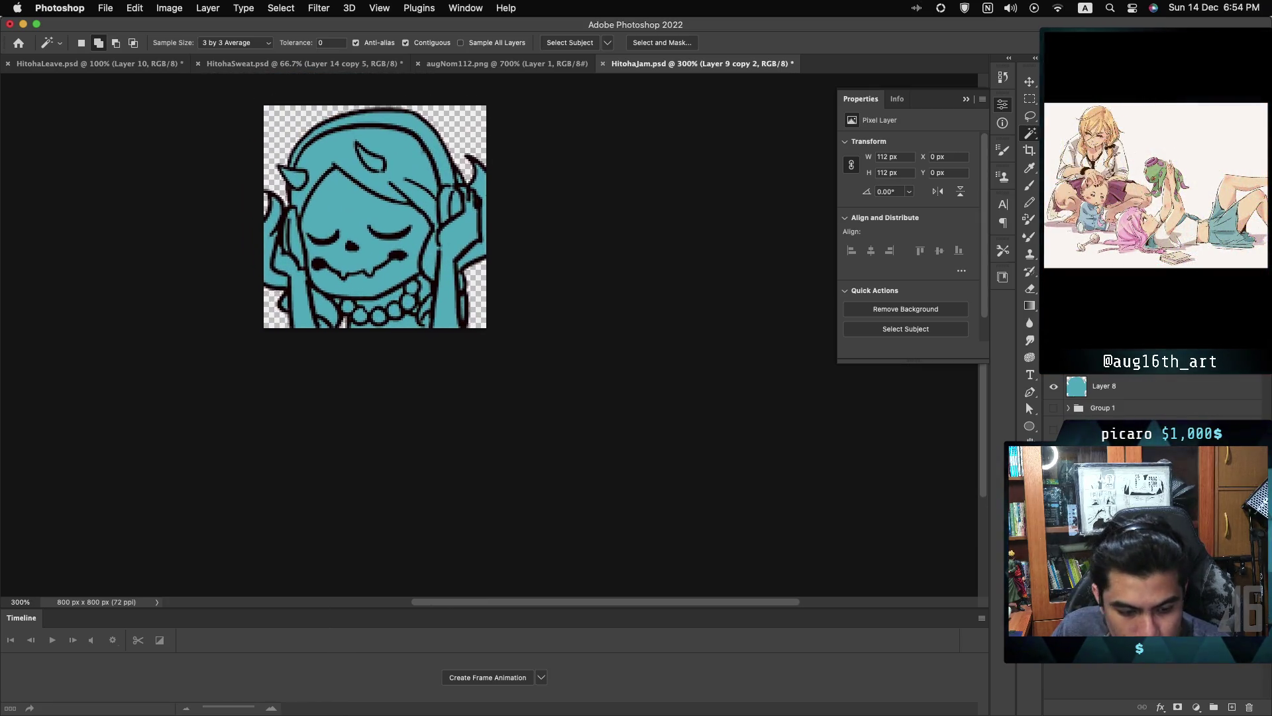
{"action": "key", "text": "super+equal"}
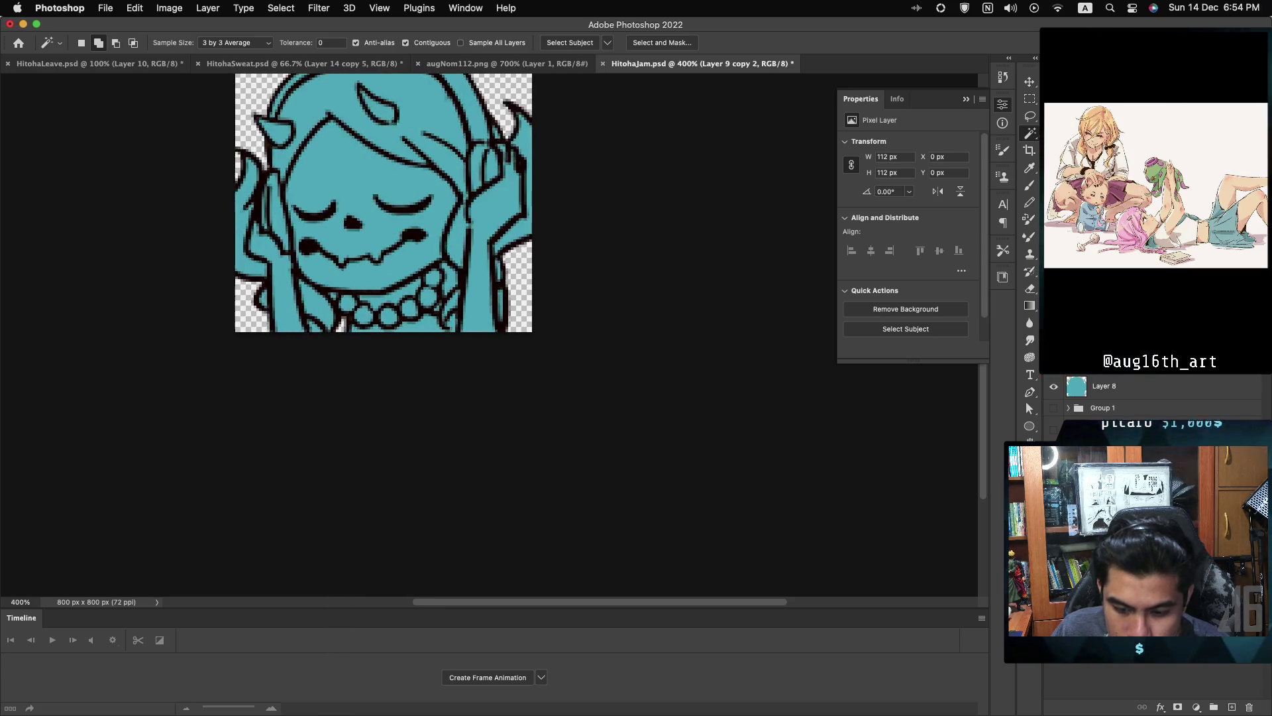
{"action": "scroll", "coordinate": [457, 265], "scroll_direction": "left", "scroll_amount": 3}
{"action": "scroll", "coordinate": [457, 265], "scroll_direction": "up", "scroll_amount": 2}
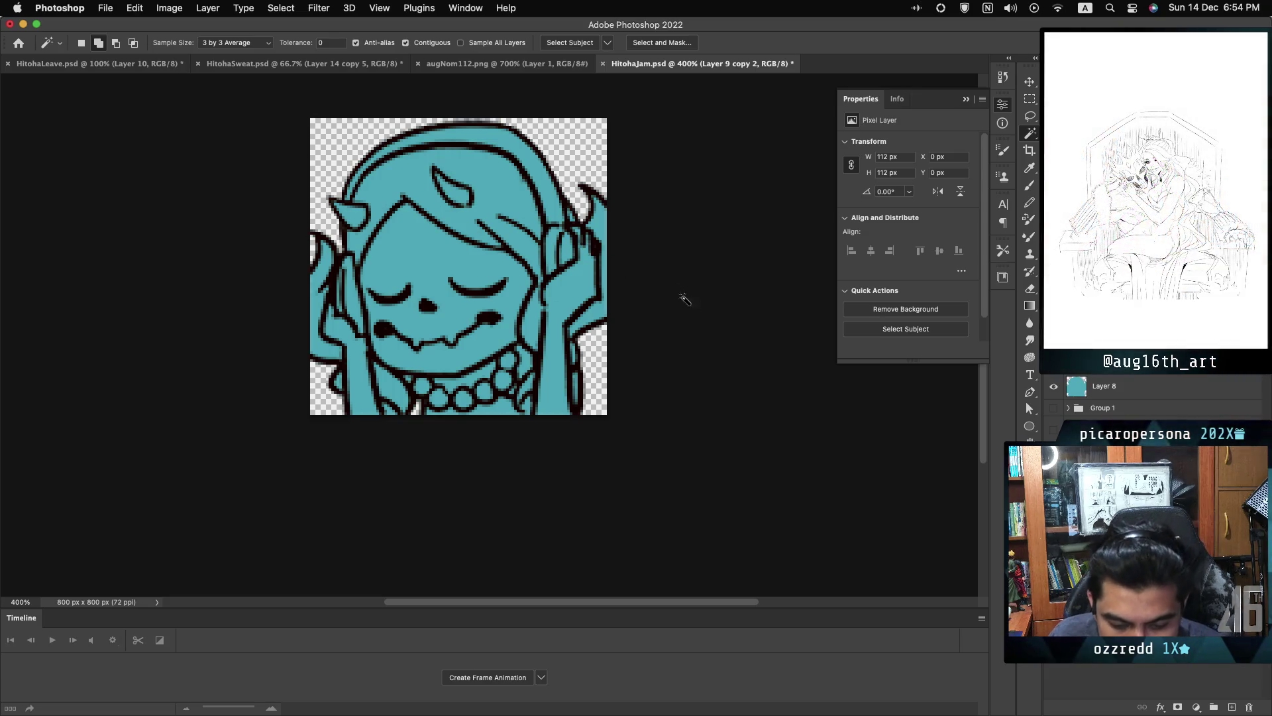
- On Layer 8, with a size 10 brush, paint pale colour over the hair strands
{"action": "left_click", "coordinate": [1088, 393]}
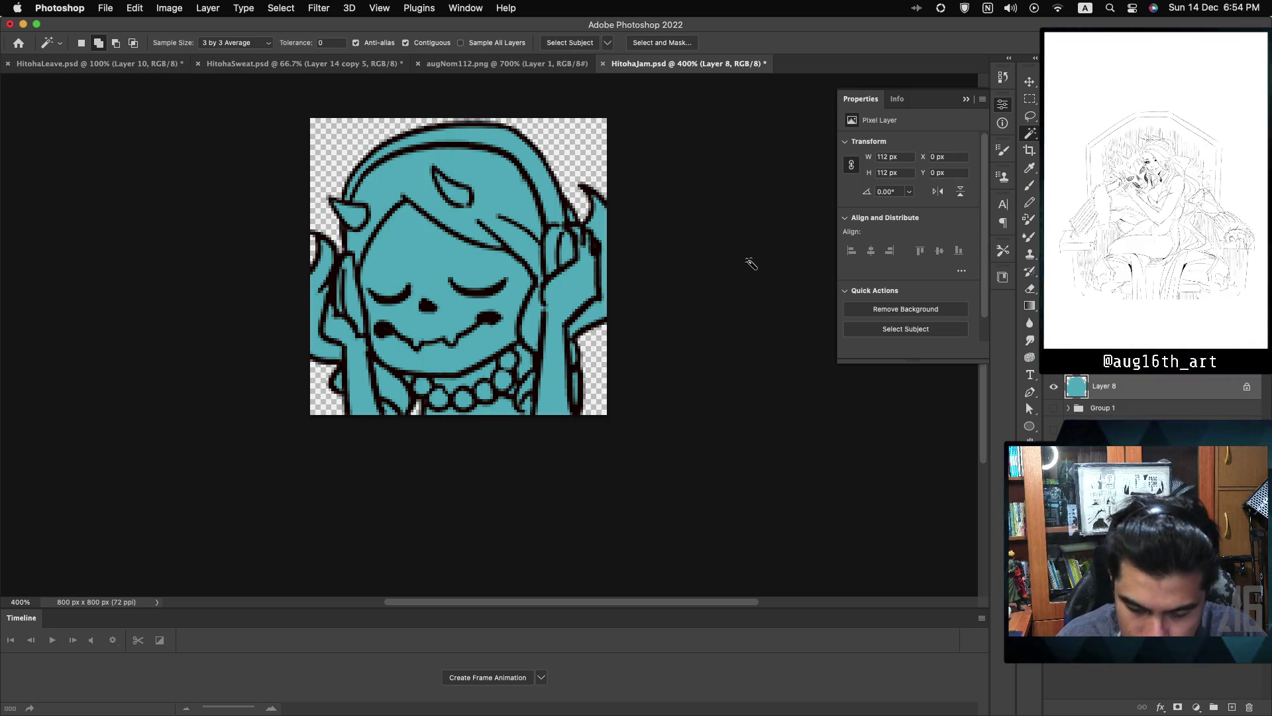
{"action": "key", "text": "b"}
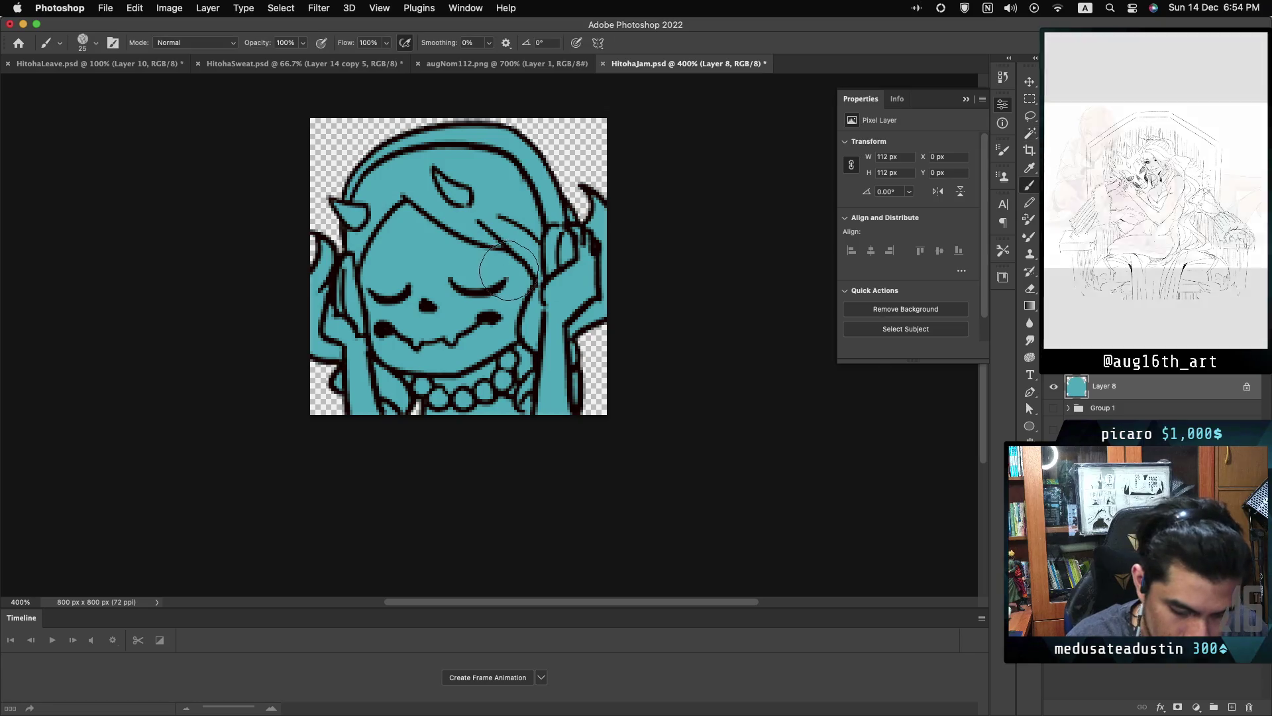
{"action": "key", "text": "bracketleft"}
{"action": "mouse_move", "coordinate": [489, 176]}
{"action": "left_mouse_down"}
{"action": "mouse_move", "coordinate": [500, 188]}
{"action": "mouse_move", "coordinate": [486, 213]}
{"action": "left_mouse_up"}
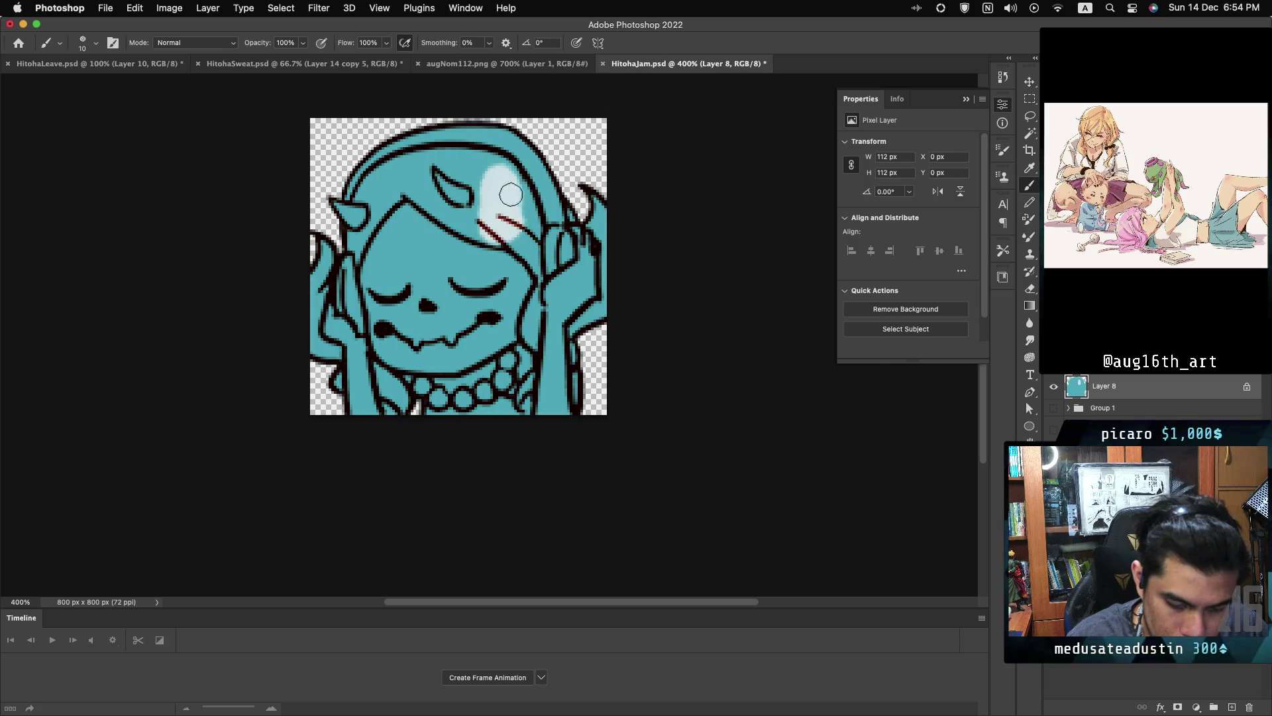
{"action": "mouse_move", "coordinate": [388, 167]}
{"action": "left_mouse_down"}
{"action": "mouse_move", "coordinate": [345, 210]}
{"action": "mouse_move", "coordinate": [356, 240]}
{"action": "left_mouse_up"}
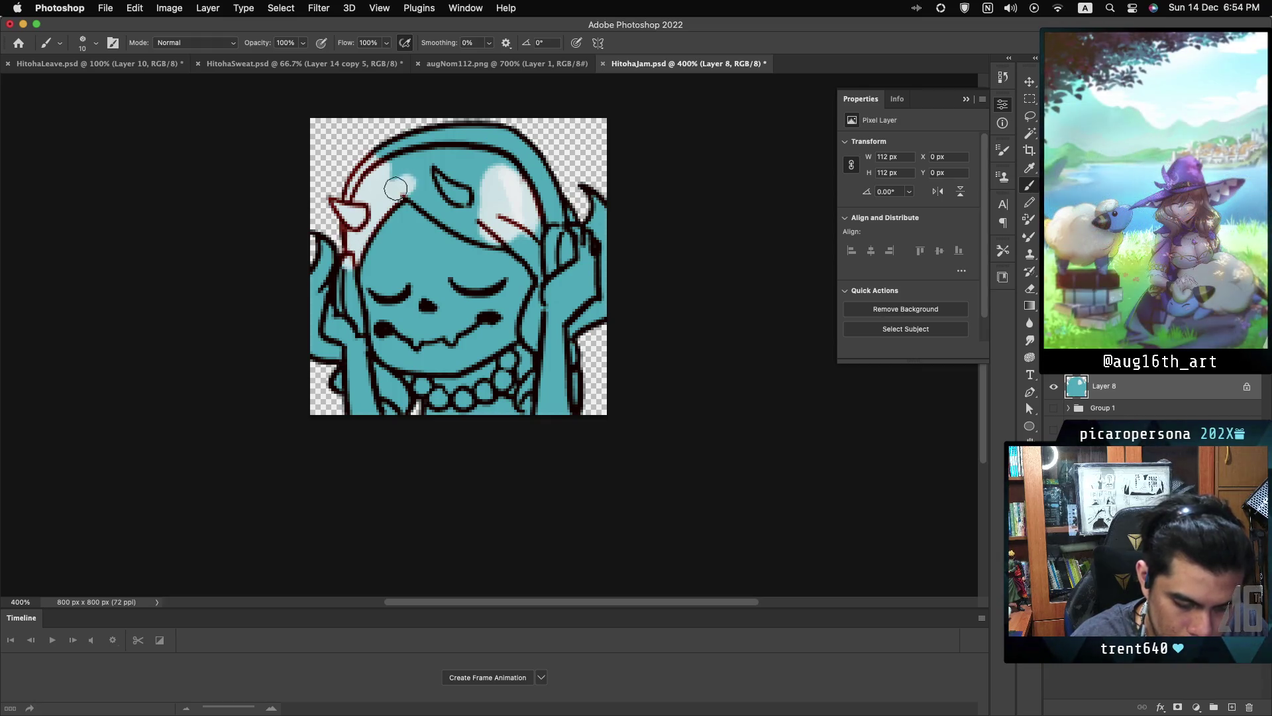
{"action": "left_click_drag", "start_coordinate": [404, 176], "coordinate": [428, 202]}
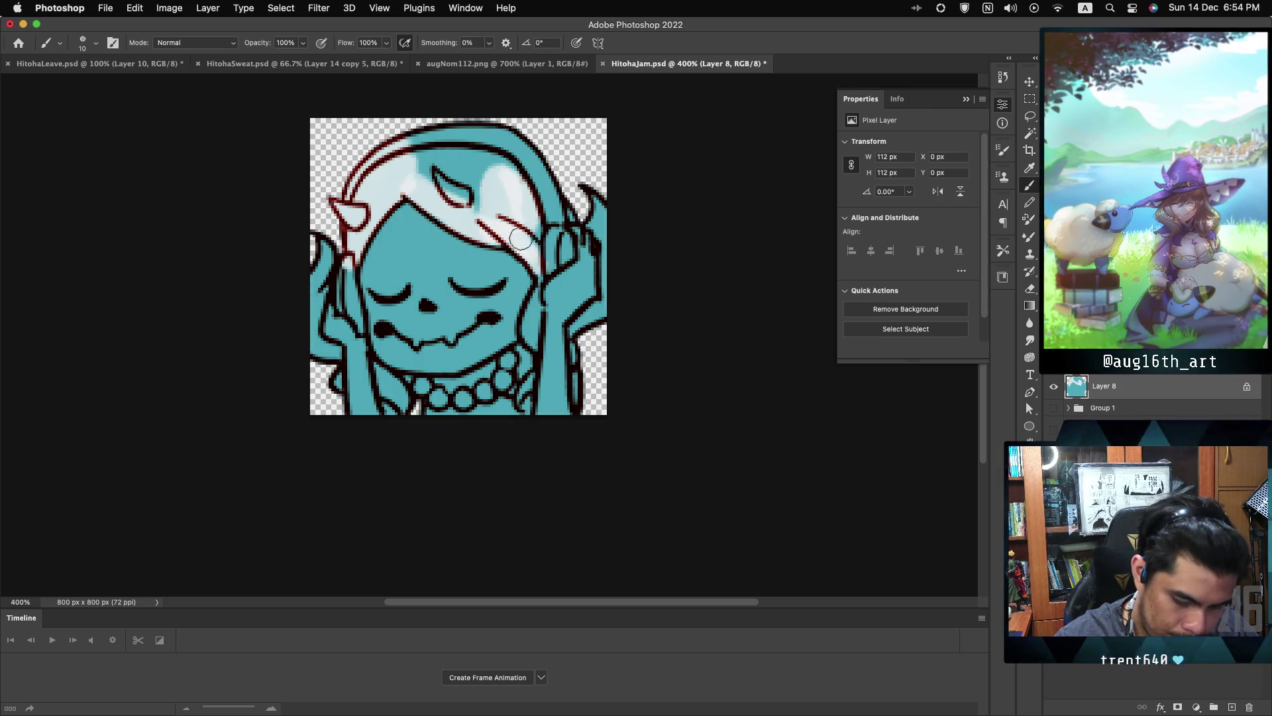
{"action": "left_click_drag", "start_coordinate": [489, 185], "coordinate": [442, 184]}
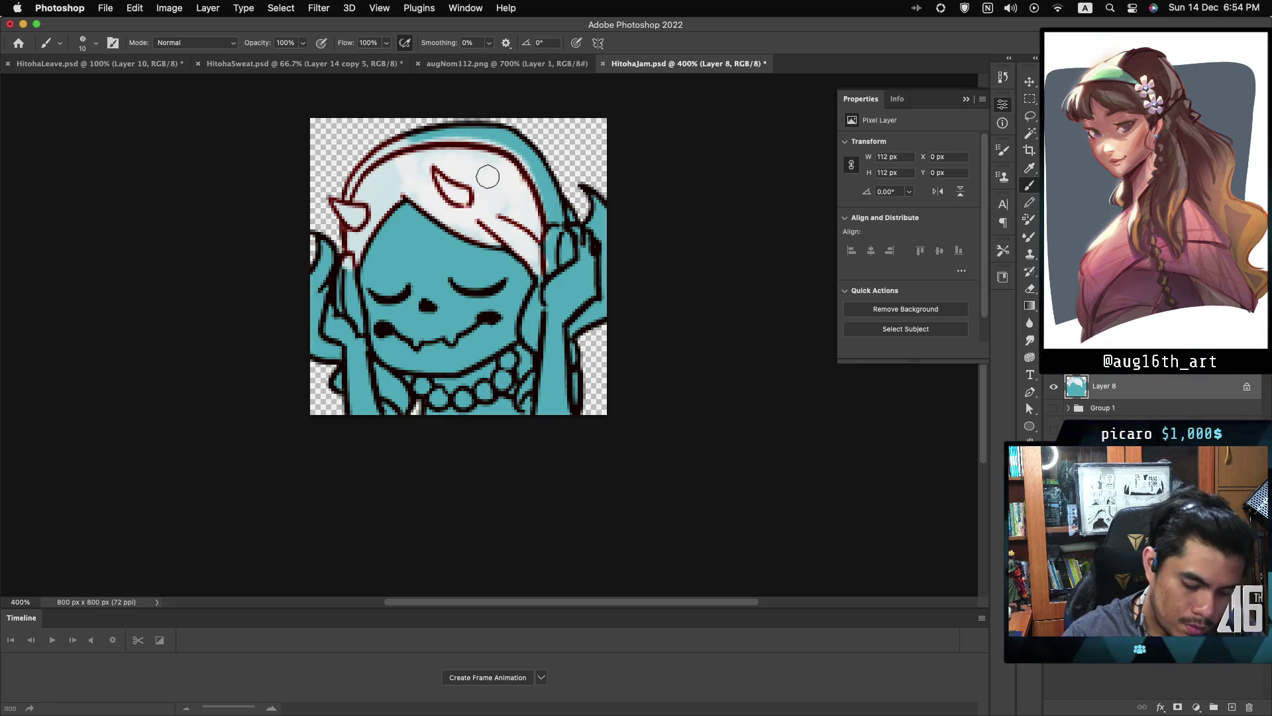
- Paint the rest of the hair white, including the right strand and beside the hand
{"action": "right_click", "coordinate": [503, 195]}
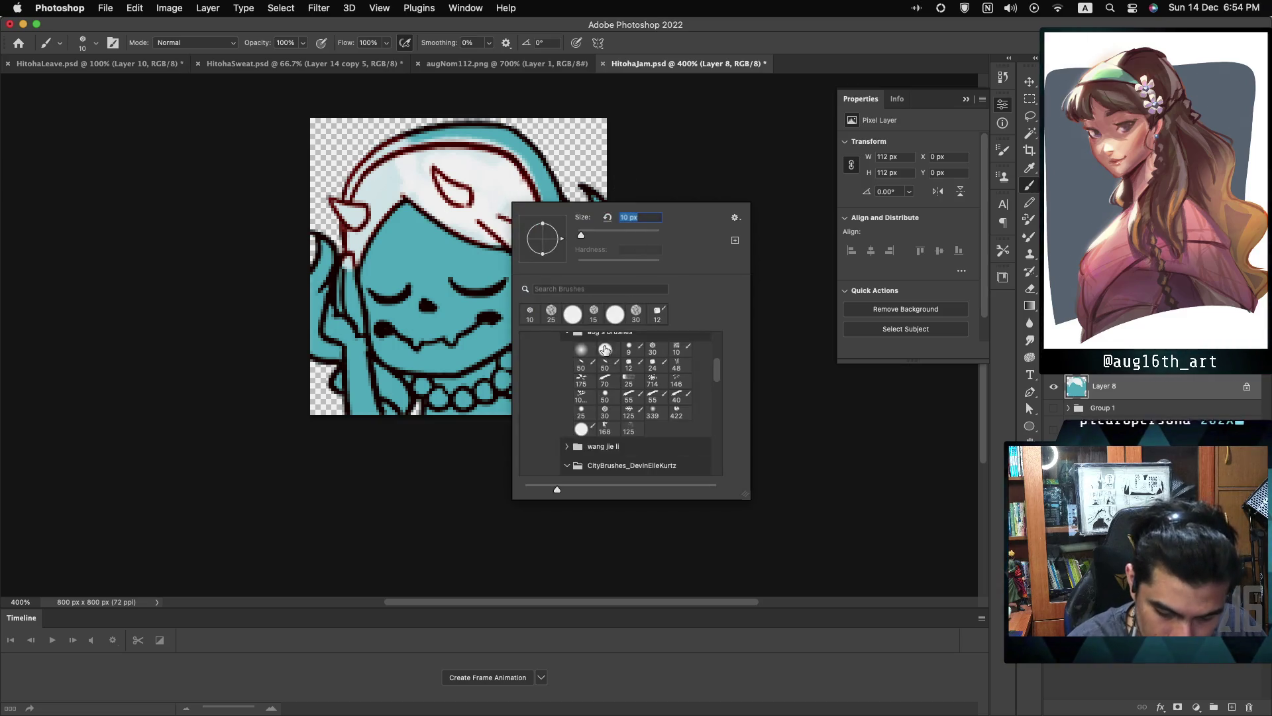
{"action": "left_click", "coordinate": [435, 189]}
{"action": "left_click_drag", "start_coordinate": [421, 188], "coordinate": [408, 178]}
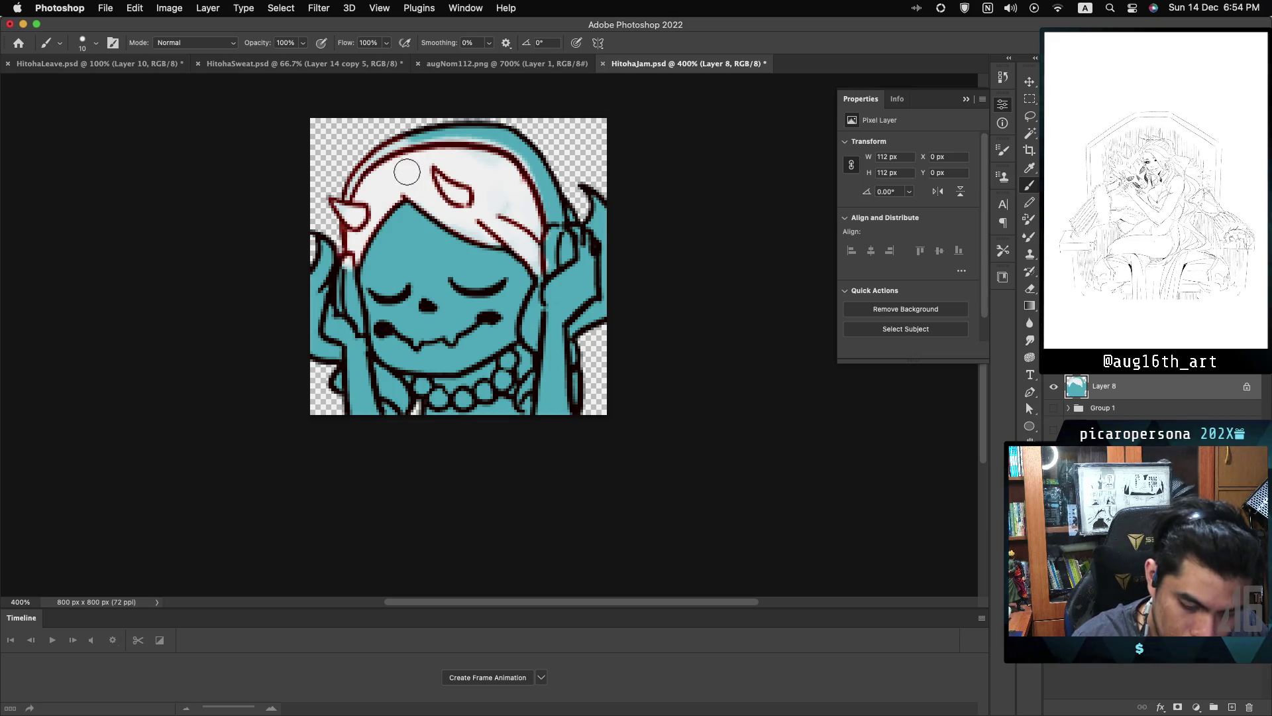
{"action": "left_click_drag", "start_coordinate": [521, 206], "coordinate": [507, 199]}
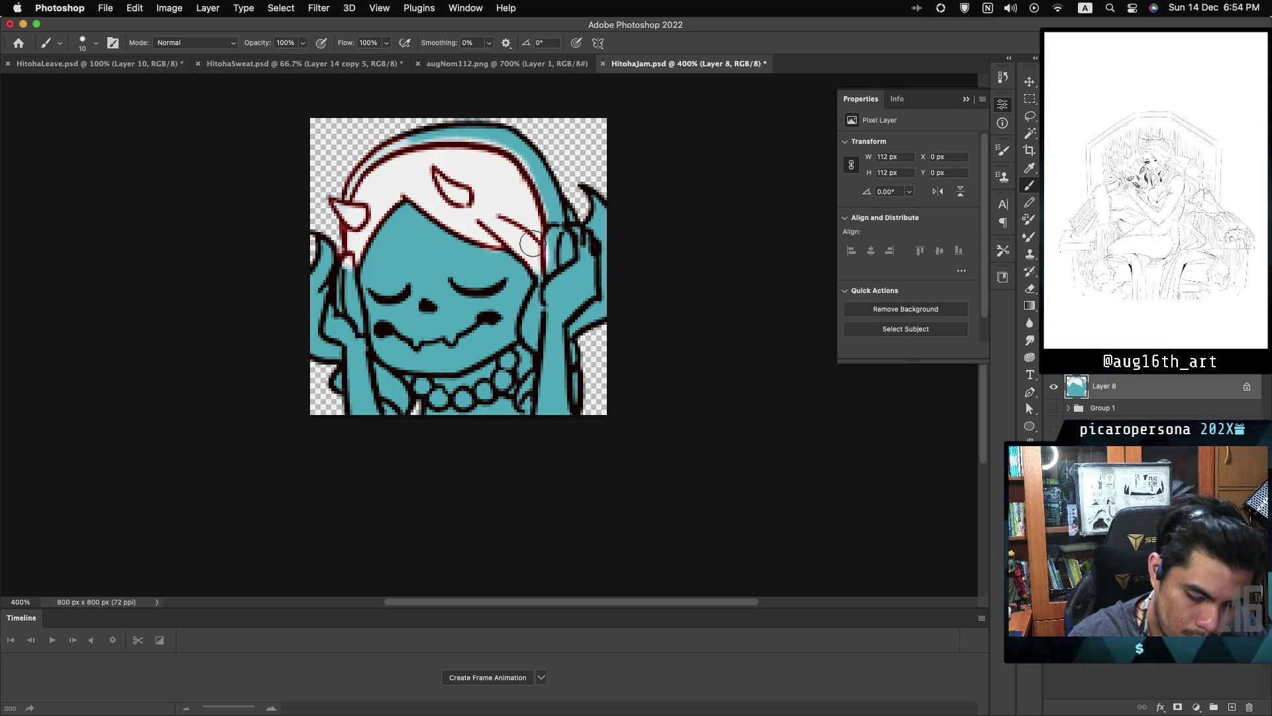
{"action": "mouse_move", "coordinate": [540, 306]}
{"action": "left_mouse_down"}
{"action": "mouse_move", "coordinate": [538, 341]}
{"action": "mouse_move", "coordinate": [576, 322]}
{"action": "left_mouse_up"}
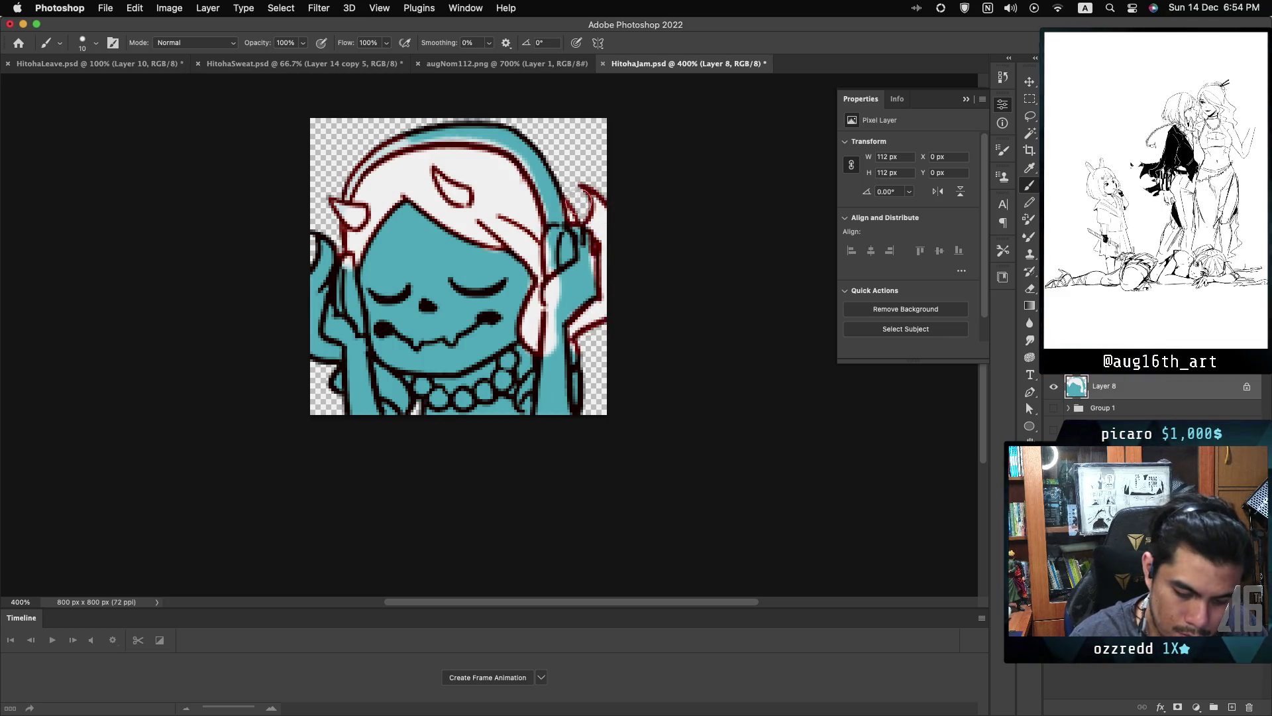
{"action": "mouse_move", "coordinate": [336, 391]}
{"action": "left_mouse_down"}
{"action": "mouse_move", "coordinate": [310, 308]}
{"action": "mouse_move", "coordinate": [313, 233]}
{"action": "left_mouse_up"}
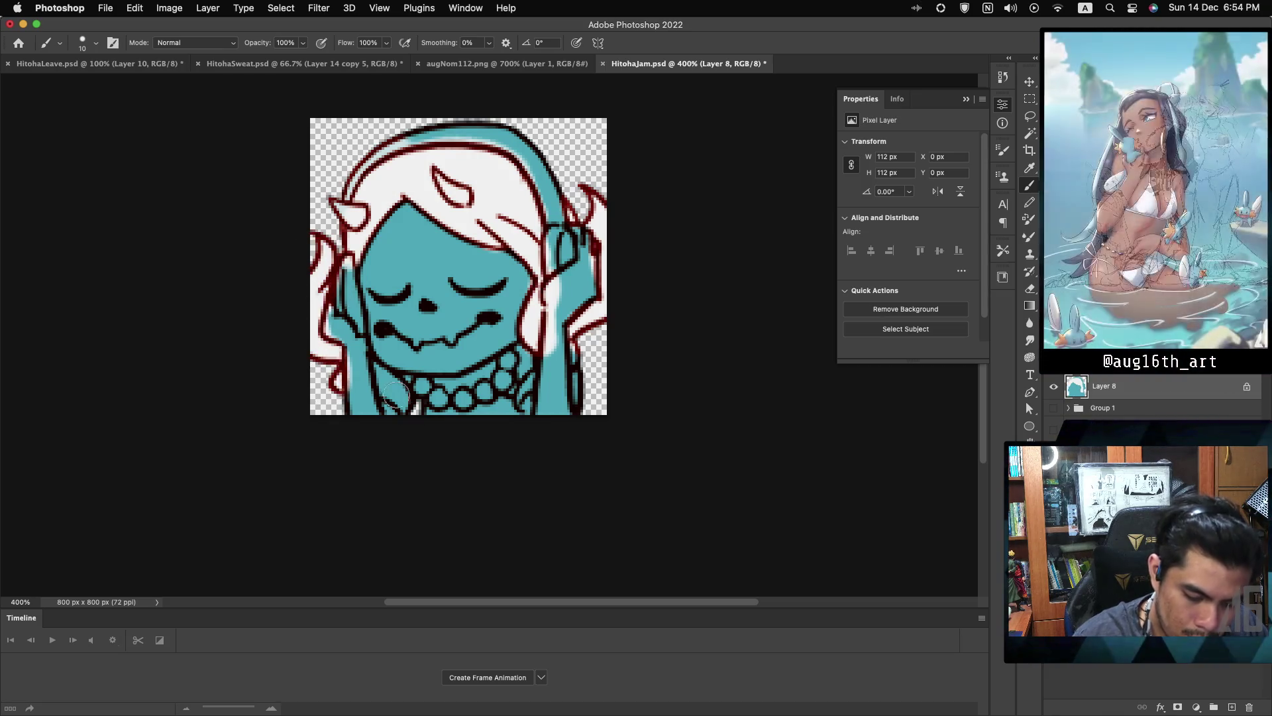
{"action": "mouse_move", "coordinate": [389, 388]}
{"action": "left_mouse_down"}
{"action": "mouse_move", "coordinate": [378, 365]}
{"action": "mouse_move", "coordinate": [401, 411]}
{"action": "left_mouse_up"}
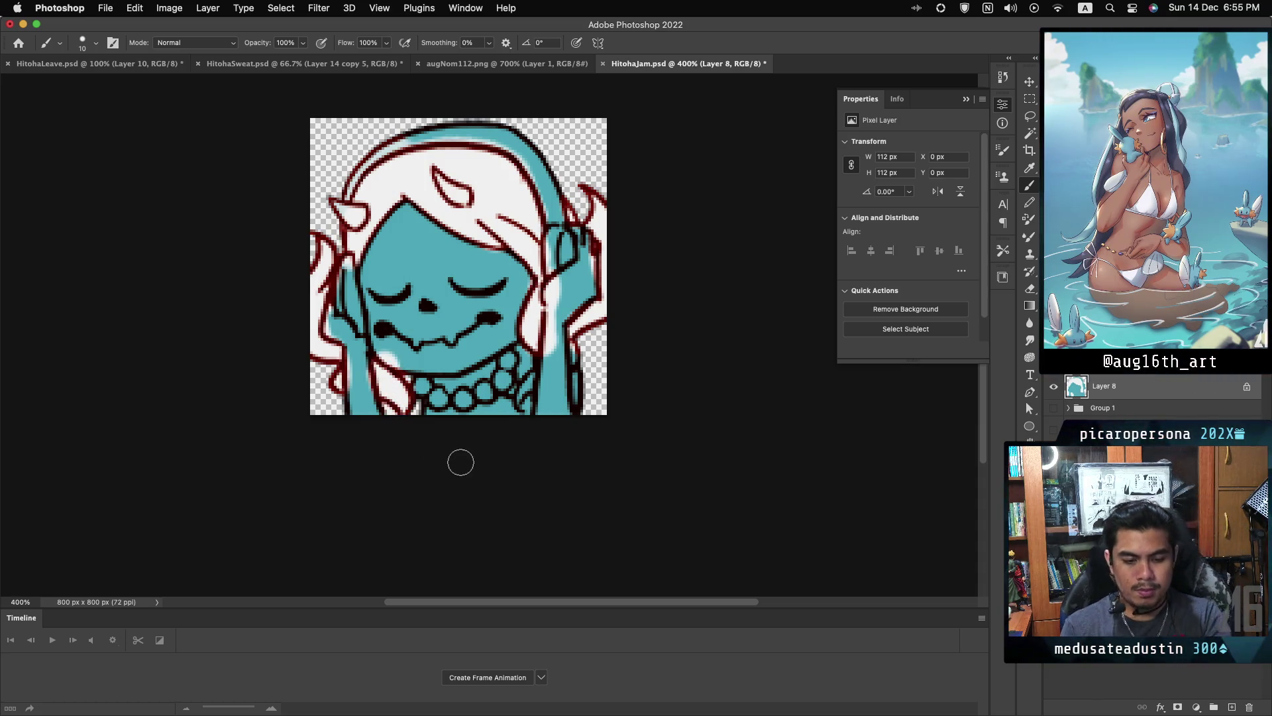
{"action": "mouse_move", "coordinate": [530, 375]}
{"action": "left_mouse_down"}
{"action": "mouse_move", "coordinate": [560, 354]}
{"action": "mouse_move", "coordinate": [523, 390]}
{"action": "left_mouse_up"}
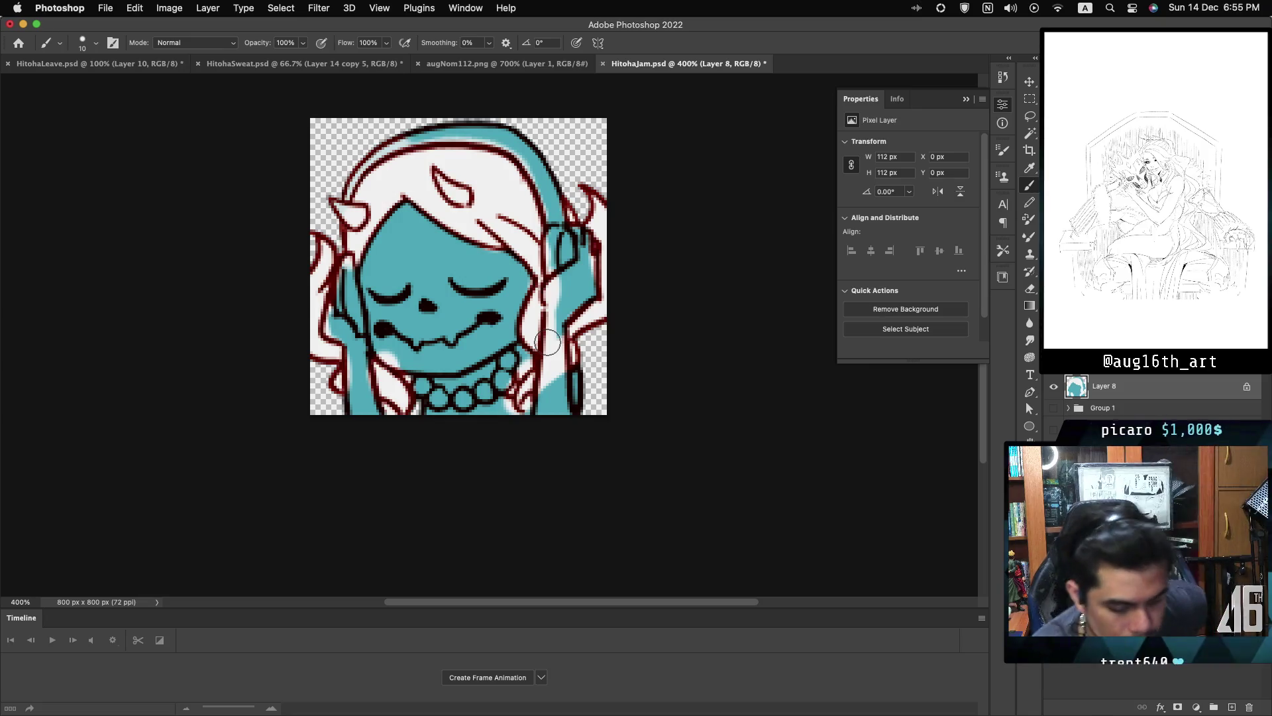
- Shrink the brush to about 8 and fill the necklace beads with white
{"action": "key", "text": "bracketleft"}
{"action": "key", "text": "bracketleft"}
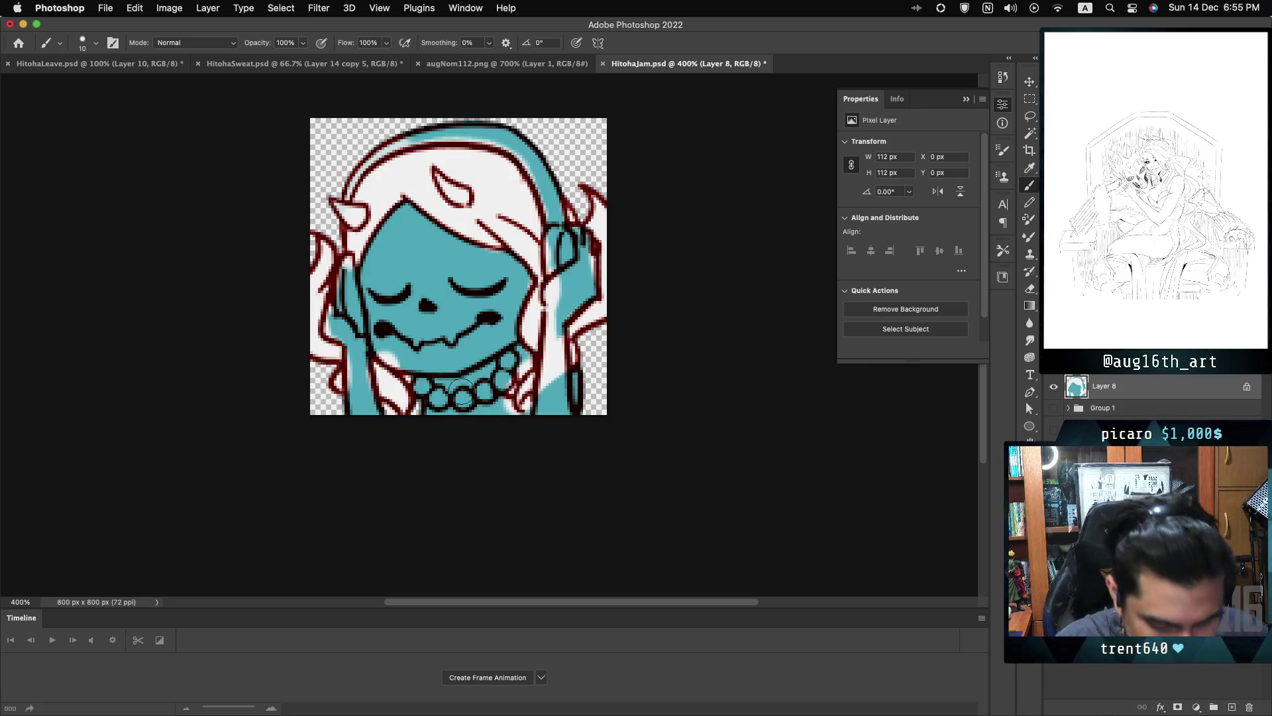
{"action": "key", "text": "bracketleft"}
{"action": "key", "text": "bracketleft"}
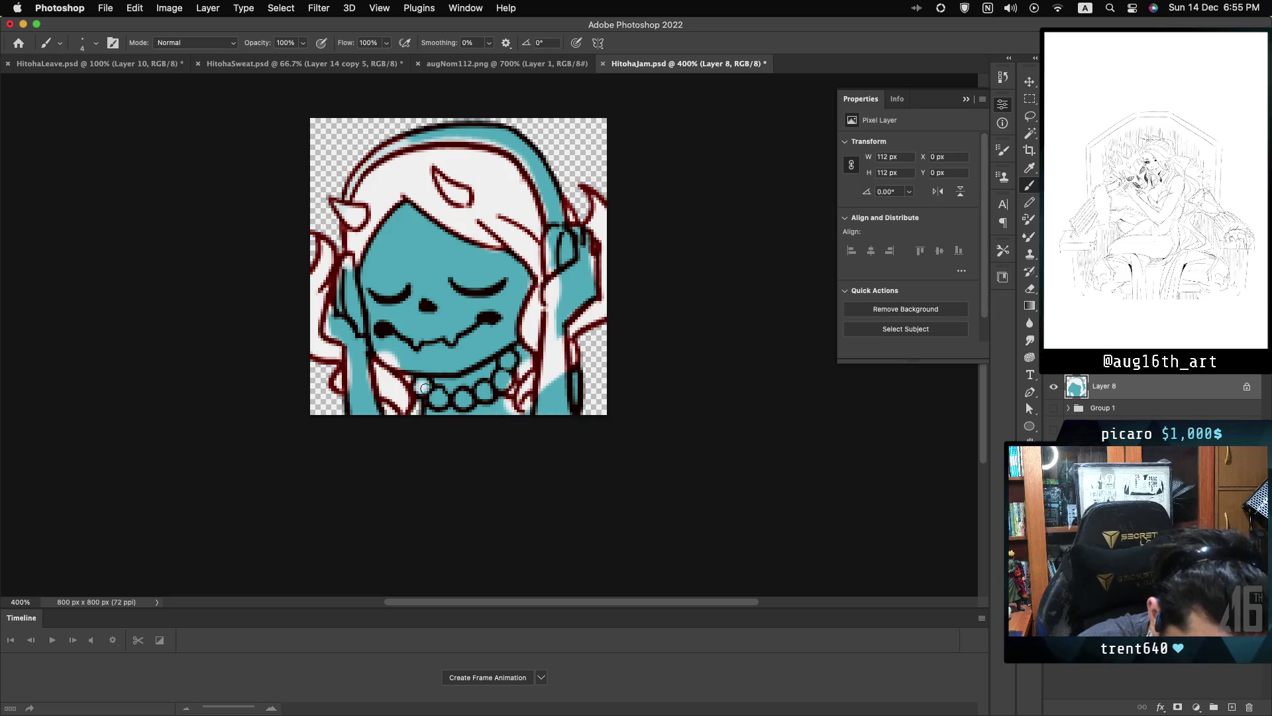
{"action": "mouse_move", "coordinate": [442, 396]}
{"action": "left_mouse_down"}
{"action": "mouse_move", "coordinate": [484, 392]}
{"action": "mouse_move", "coordinate": [510, 359]}
{"action": "left_mouse_up"}
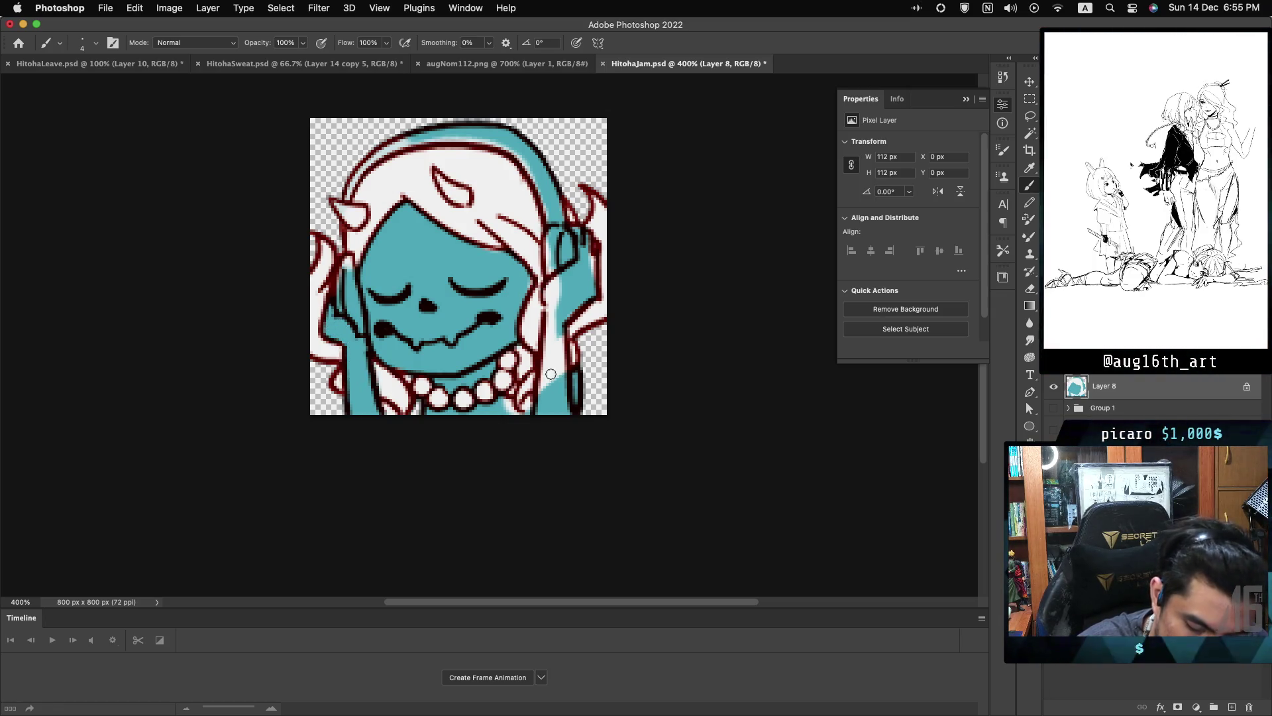
- Paint teal over the stray white by the right hand and the grey smudge below the mouth
{"action": "left_click_drag", "start_coordinate": [553, 379], "coordinate": [560, 328]}
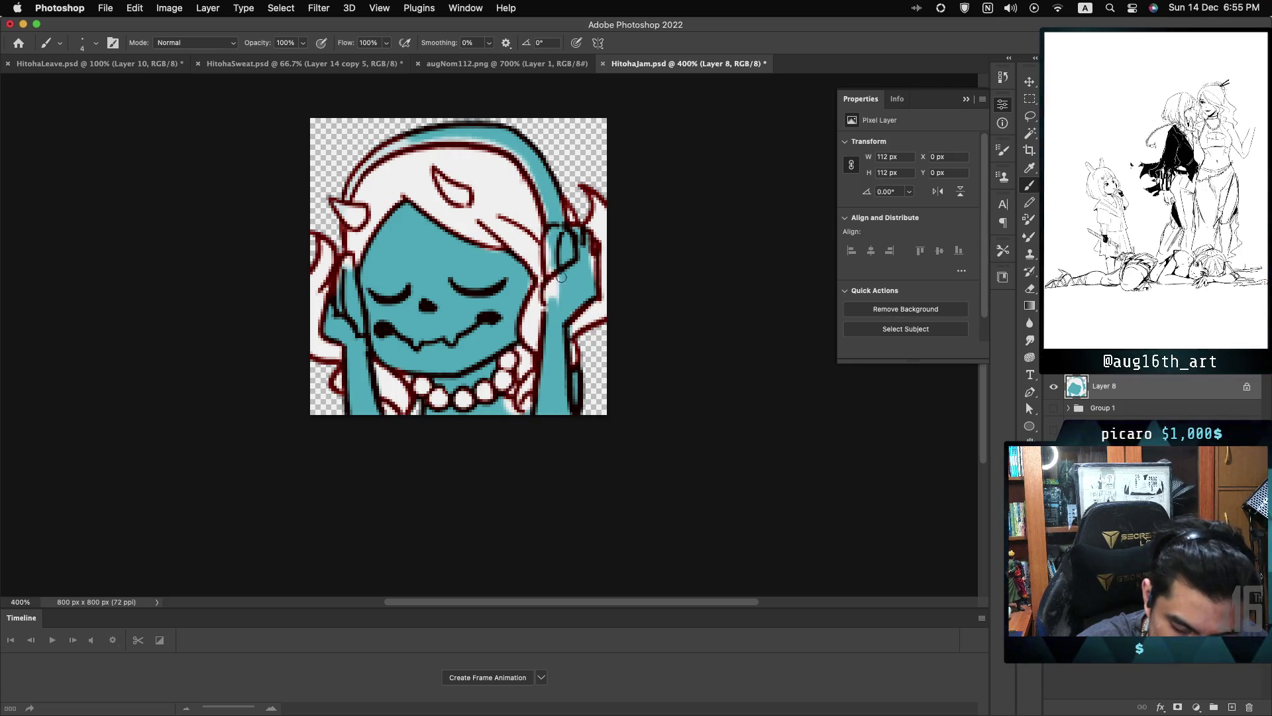
{"action": "left_click_drag", "start_coordinate": [551, 277], "coordinate": [549, 297]}
{"action": "left_click_drag", "start_coordinate": [545, 235], "coordinate": [553, 289]}
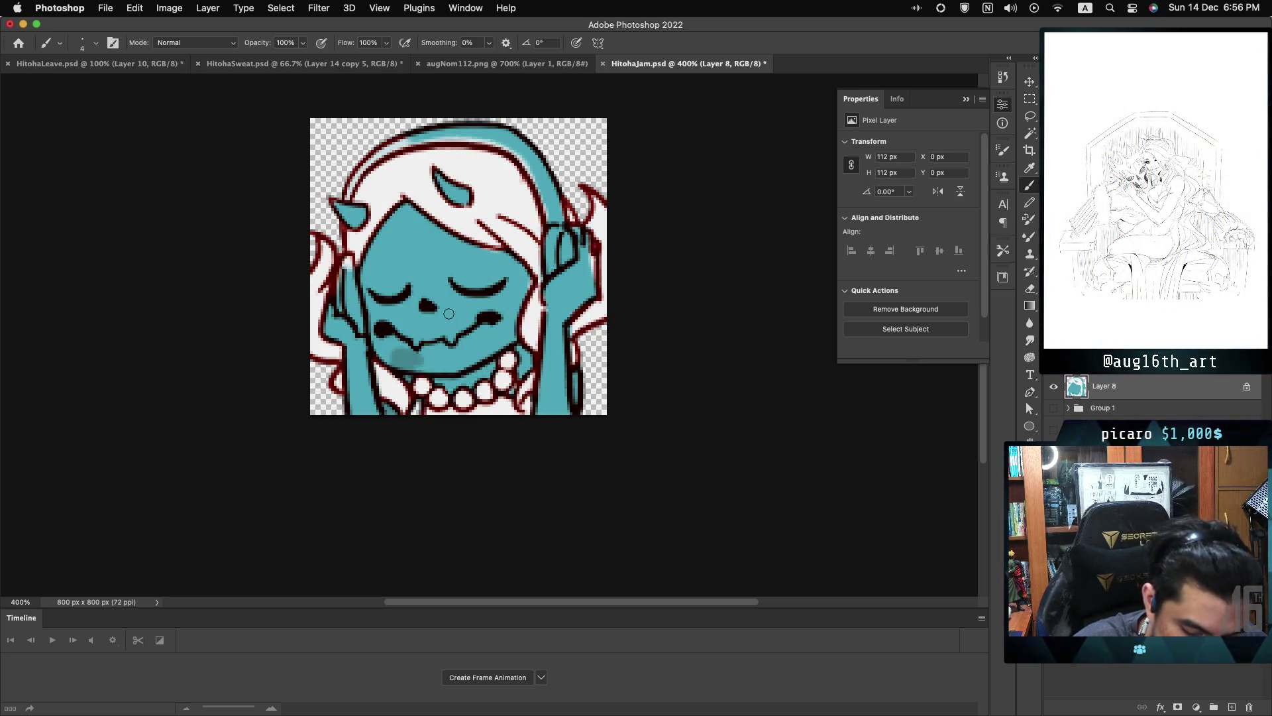
{"action": "left_click_drag", "start_coordinate": [423, 360], "coordinate": [414, 360]}
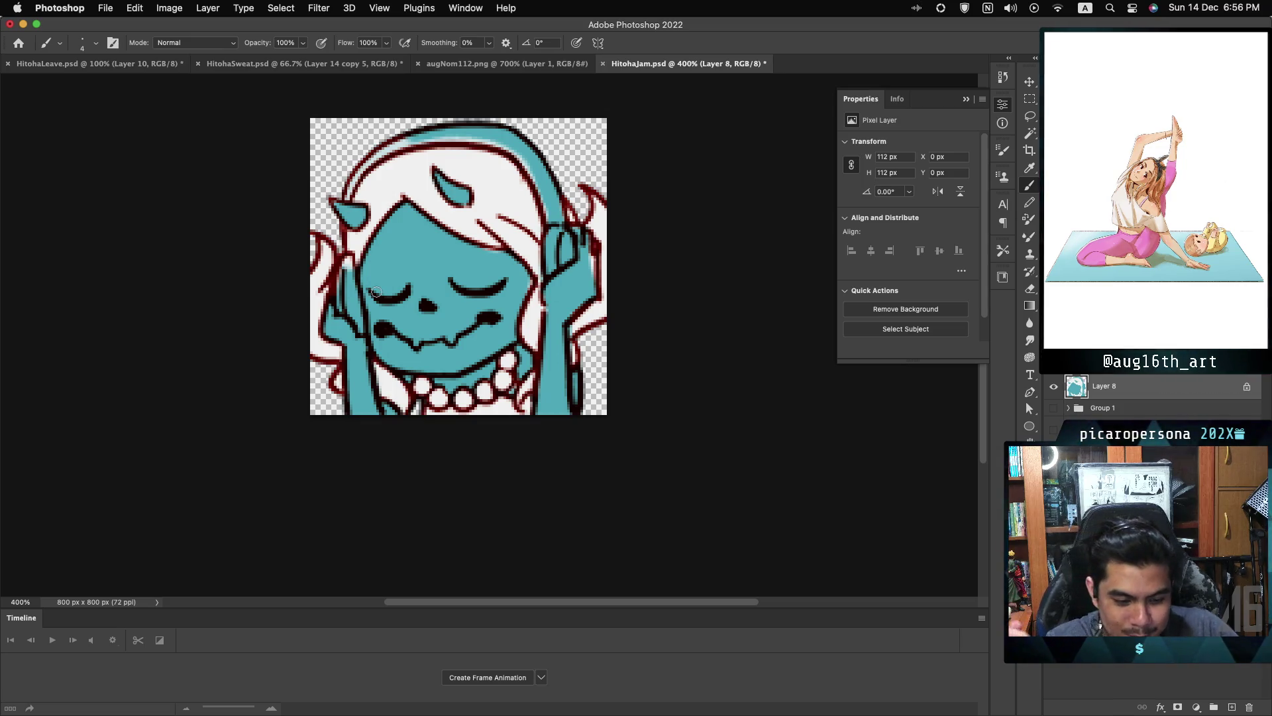
{"action": "left_click", "coordinate": [1027, 507]}
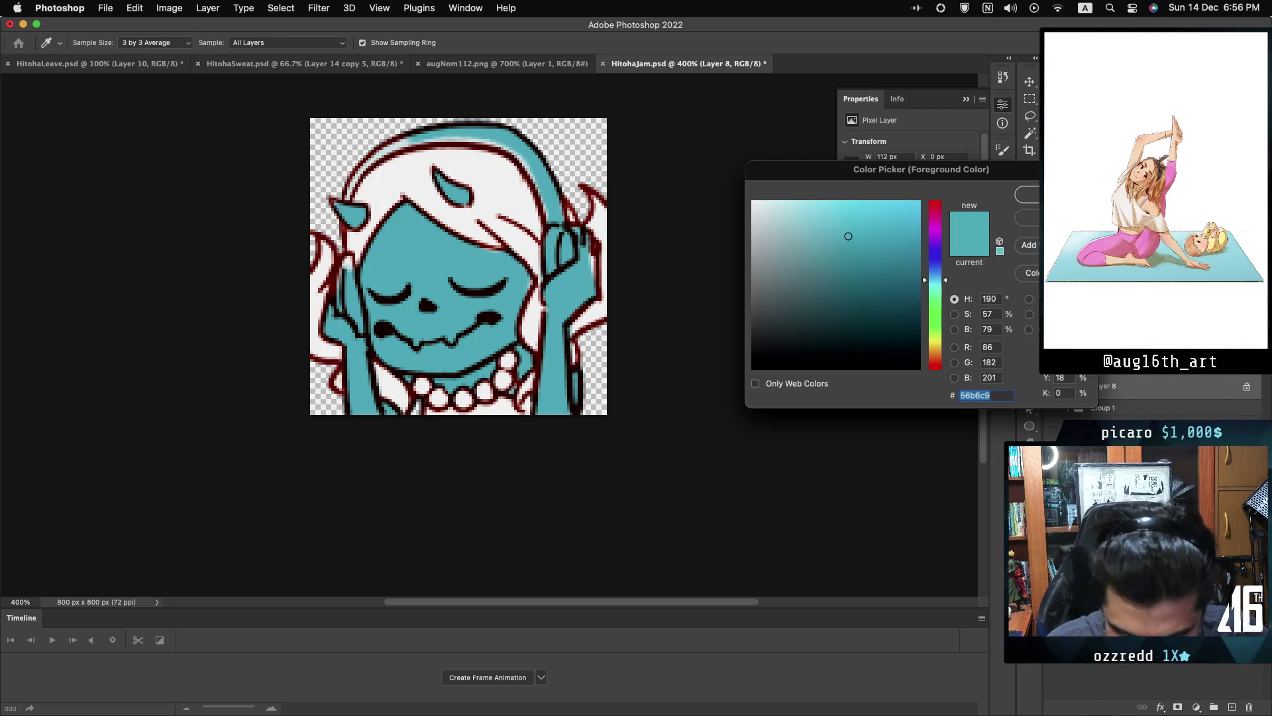
- Set the foreground to red and paint the left earcup and headphone band across the top
{"action": "left_click_drag", "start_coordinate": [939, 309], "coordinate": [940, 395]}
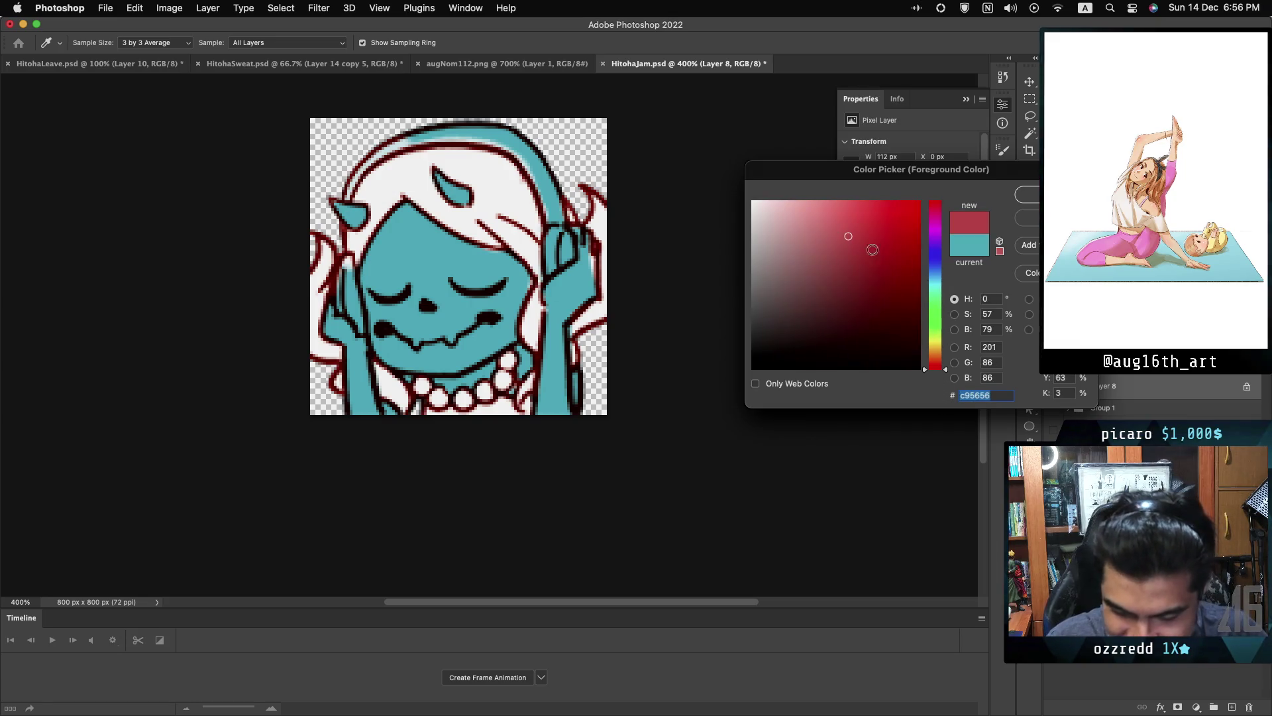
{"action": "key", "text": "Return"}
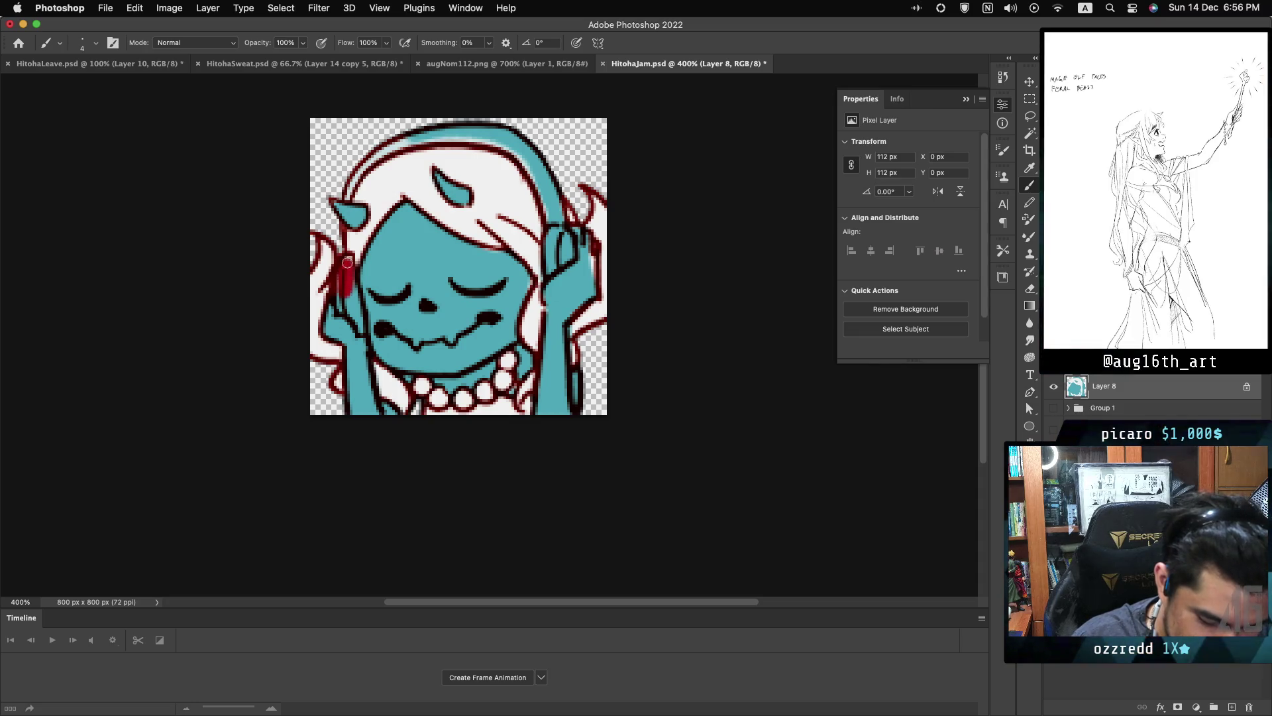
{"action": "left_click_drag", "start_coordinate": [345, 280], "coordinate": [359, 321]}
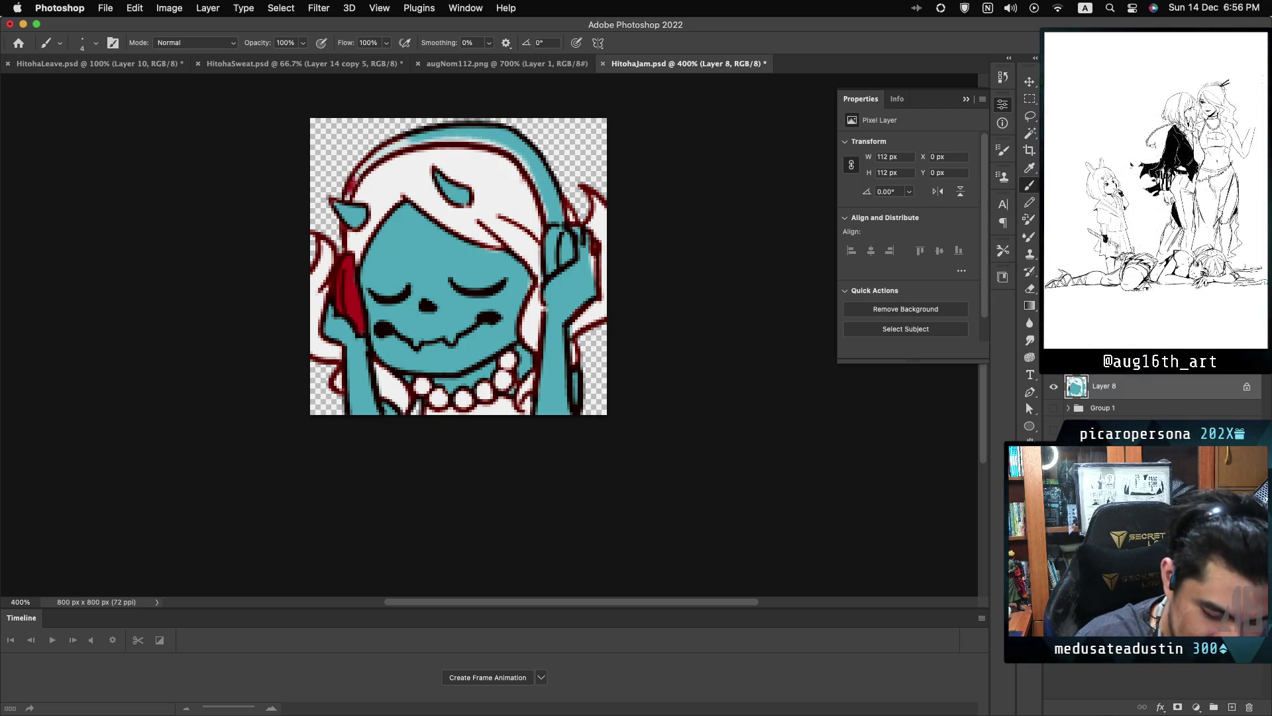
{"action": "mouse_move", "coordinate": [346, 197]}
{"action": "left_mouse_down"}
{"action": "mouse_move", "coordinate": [430, 135]}
{"action": "mouse_move", "coordinate": [459, 132]}
{"action": "mouse_move", "coordinate": [524, 147]}
{"action": "mouse_move", "coordinate": [551, 216]}
{"action": "left_mouse_up"}
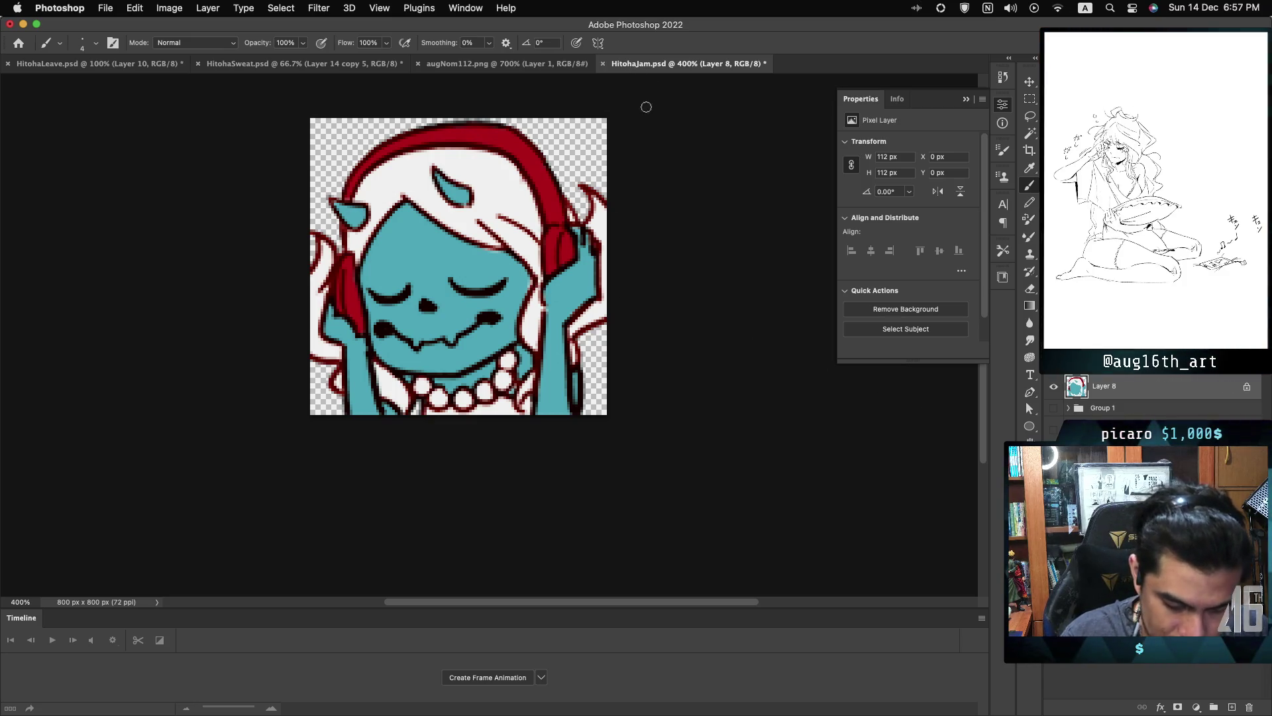
{"action": "left_click", "coordinate": [507, 64]}
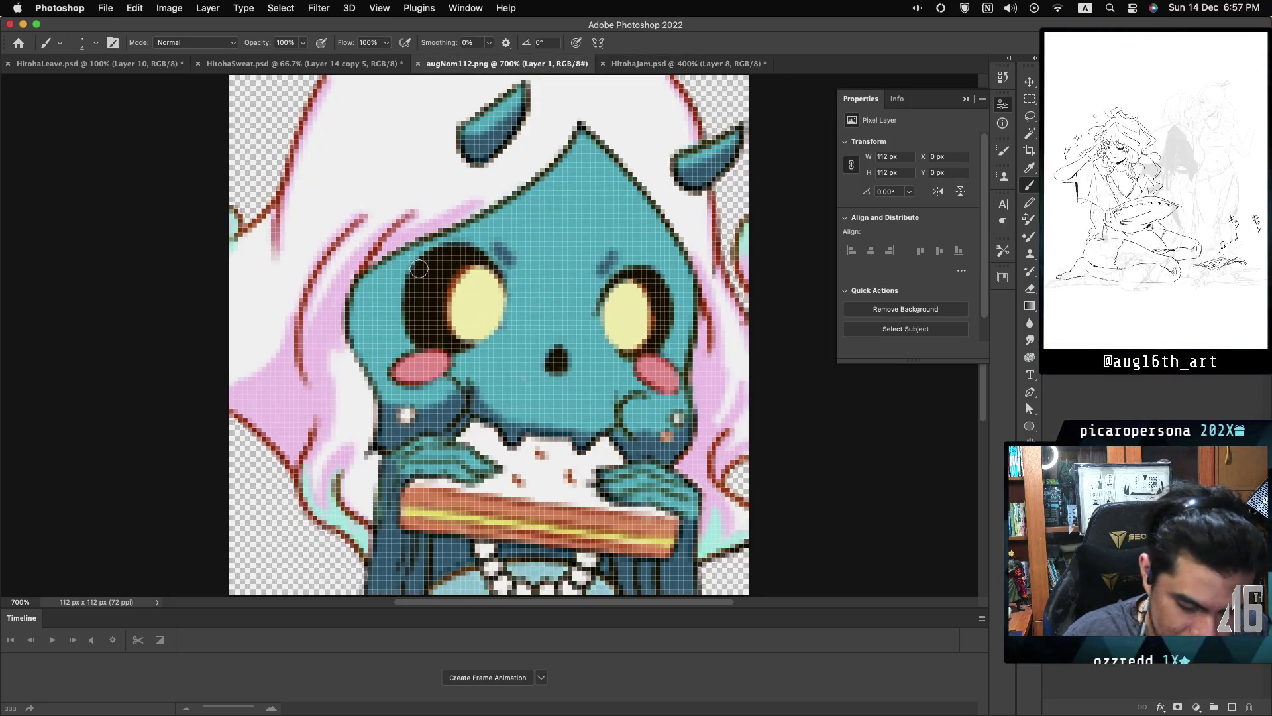
- Brush pink shading on the hair beside the headphones, sampling the pink from augNom112.png
{"action": "left_click", "coordinate": [615, 65]}
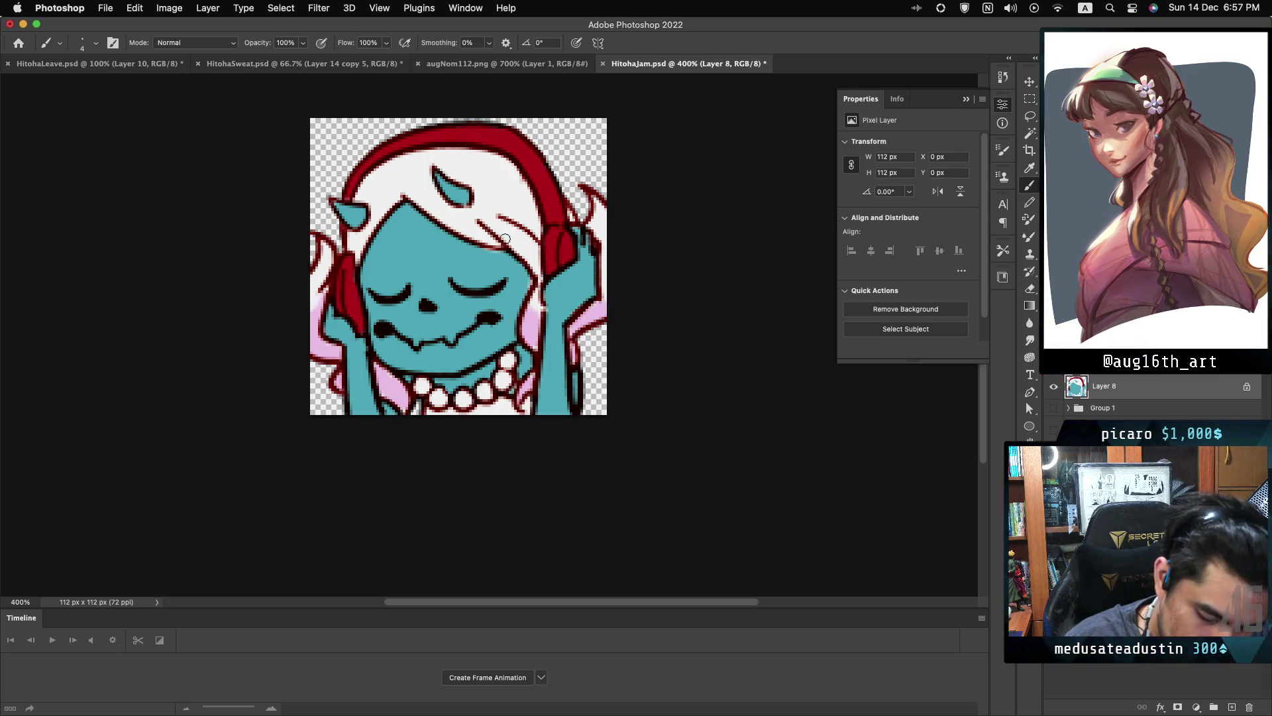
{"action": "left_click_drag", "start_coordinate": [479, 220], "coordinate": [527, 259]}
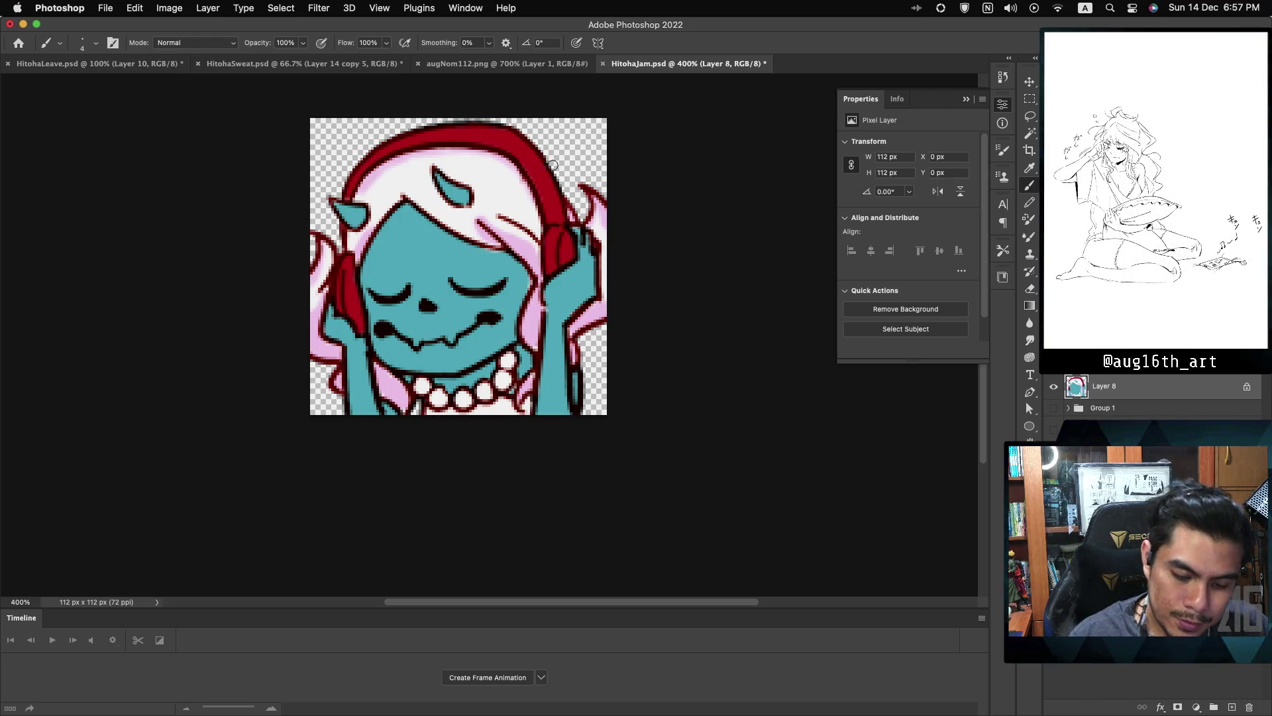
{"action": "key", "text": "ctrl+shift+Tab"}
{"action": "left_click", "coordinate": [338, 521], "text": "alt"}
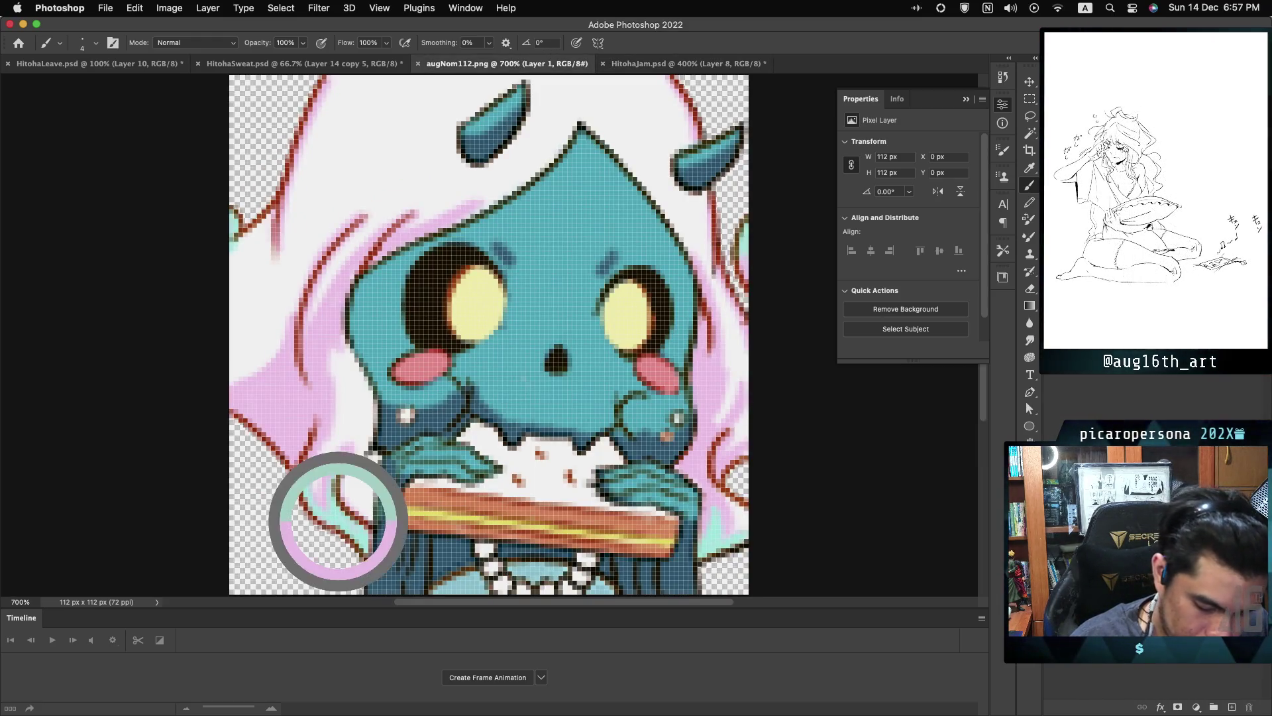
{"action": "key", "text": "ctrl+Tab"}
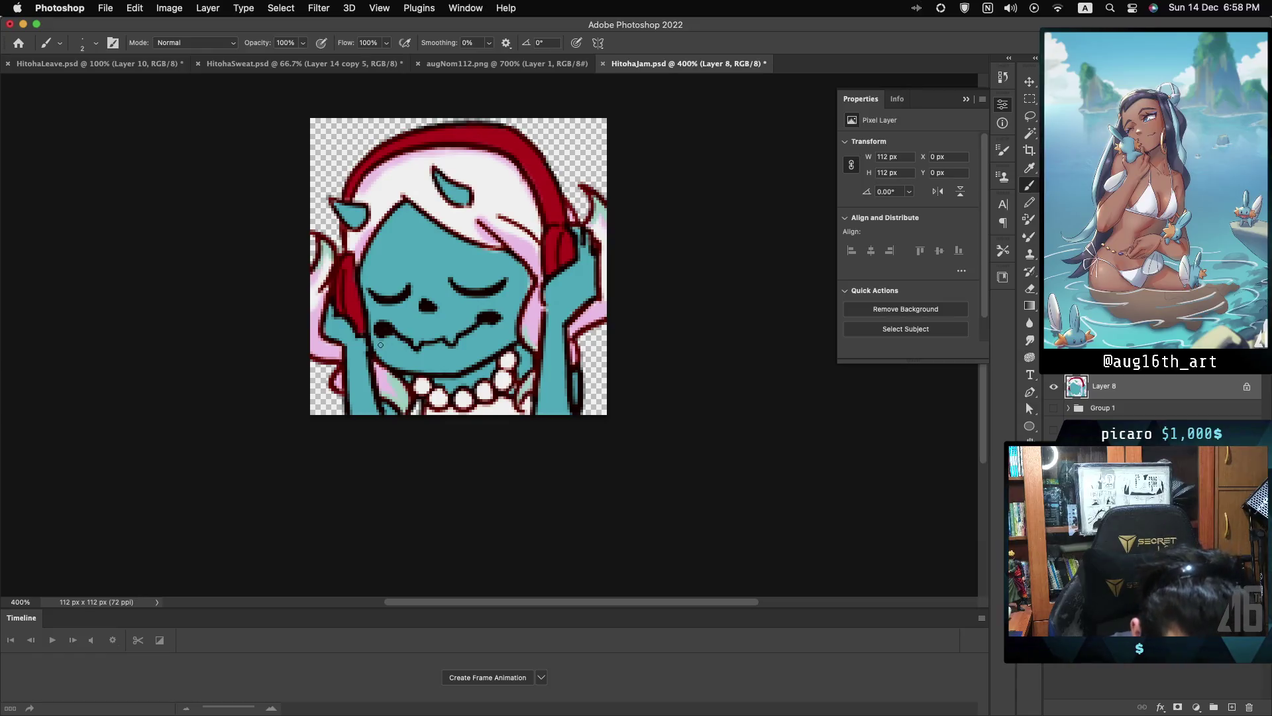
- Shade darker beneath the mouth and extend the shading across the chin
{"action": "left_click_drag", "start_coordinate": [383, 344], "coordinate": [440, 351]}
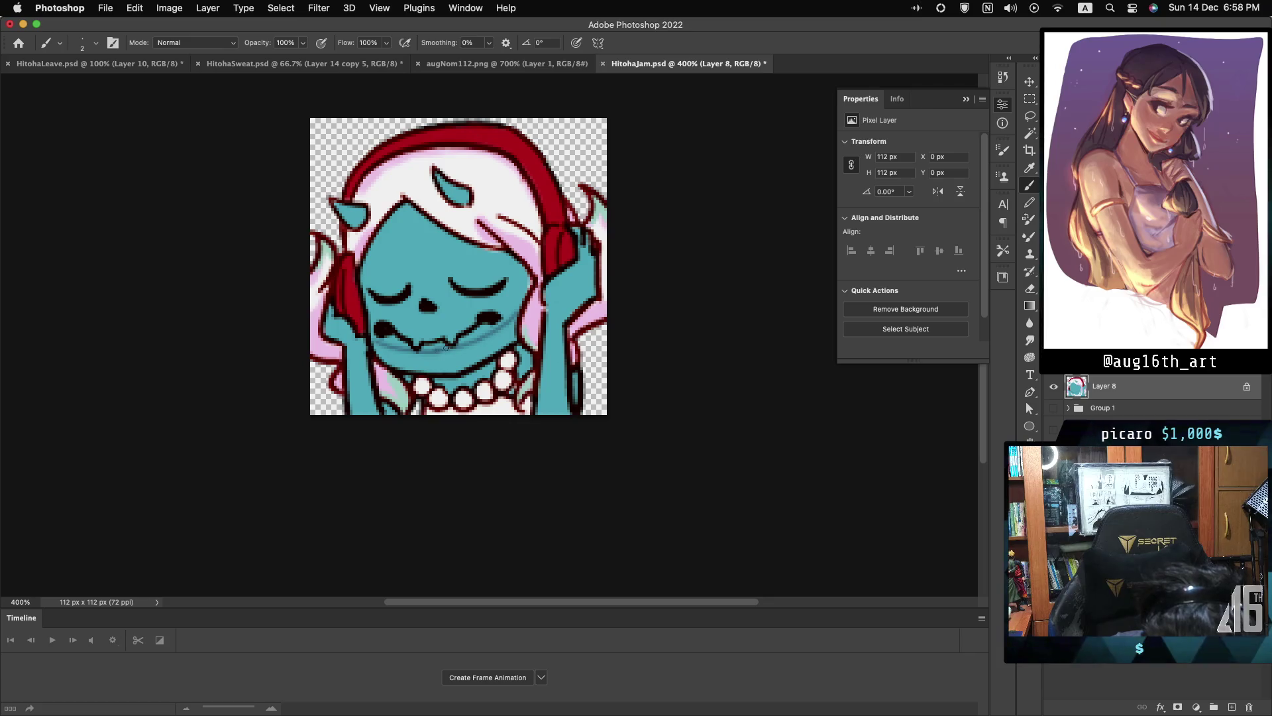
{"action": "key", "text": "bracketright"}
{"action": "key", "text": "bracketright"}
{"action": "key", "text": "bracketright"}
{"action": "left_click_drag", "start_coordinate": [396, 358], "coordinate": [406, 362]}
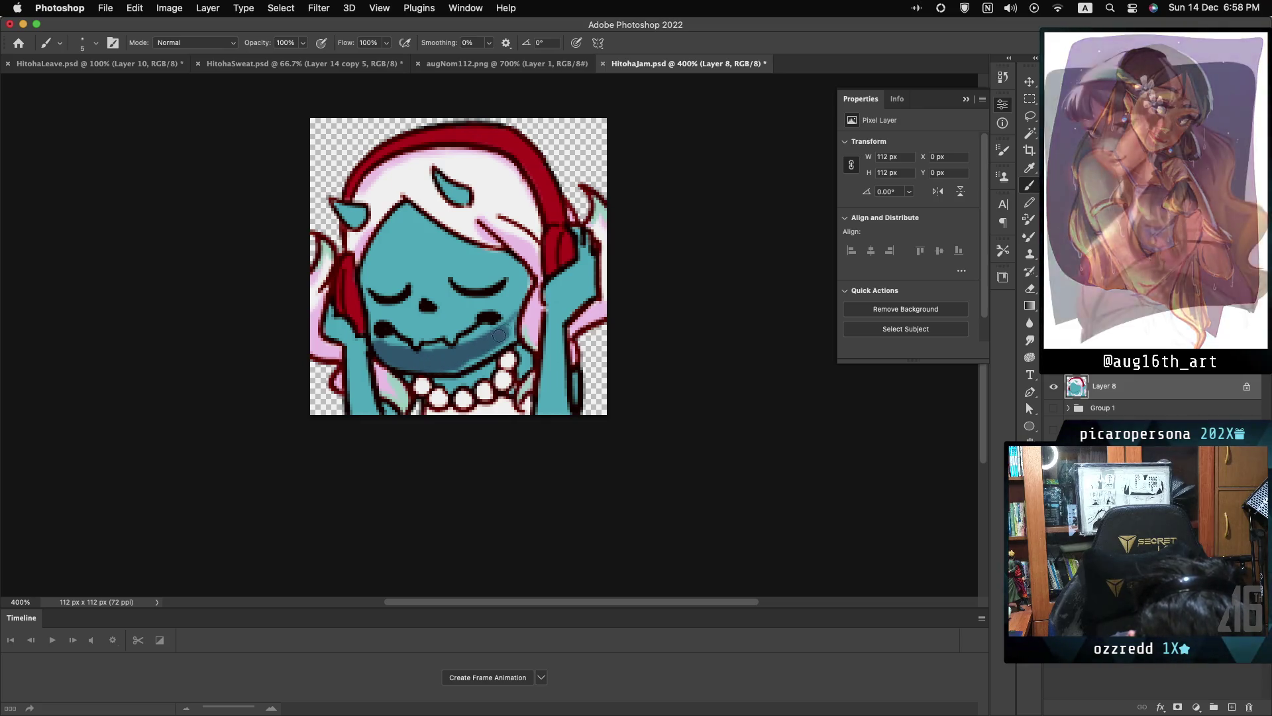
{"action": "mouse_move", "coordinate": [503, 334]}
{"action": "left_mouse_down"}
{"action": "mouse_move", "coordinate": [445, 378]}
{"action": "mouse_move", "coordinate": [481, 375]}
{"action": "left_mouse_up"}
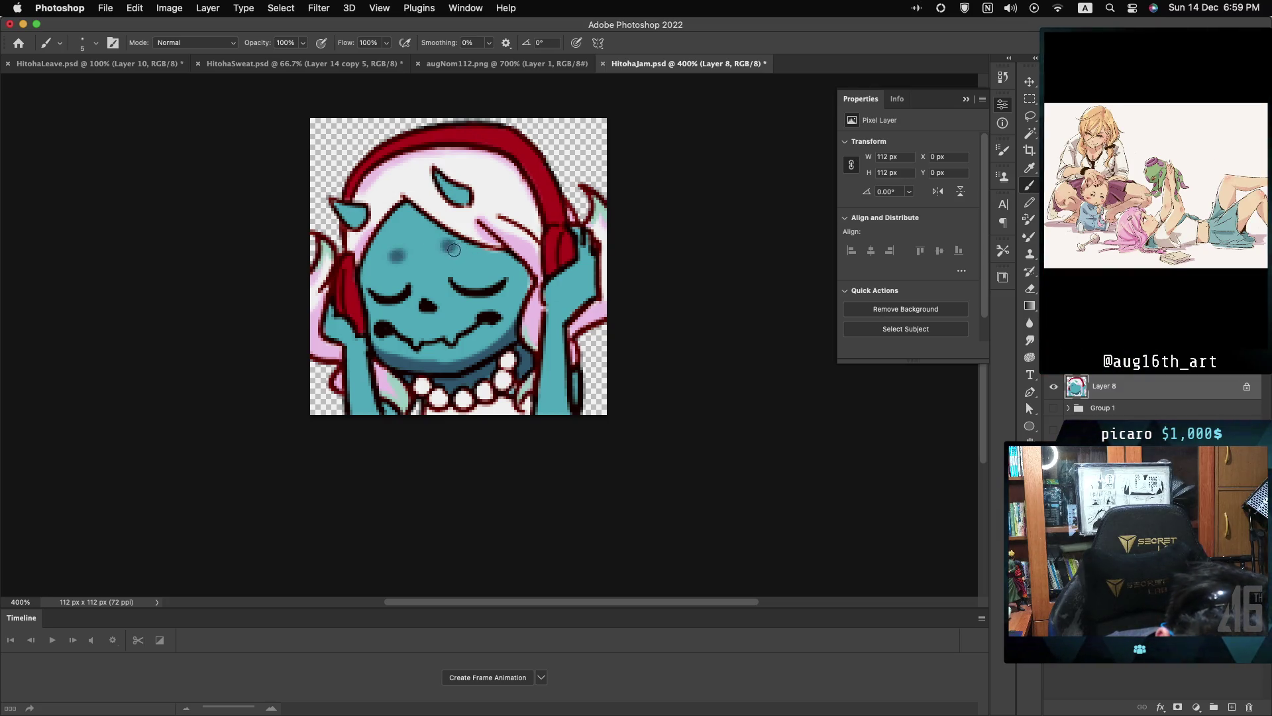
- Pick a deeper red paint colour and shrink the brush for thinner lines
{"action": "key", "text": "bracketleft"}
{"action": "key", "text": "bracketleft"}
{"action": "key", "text": "bracketleft"}
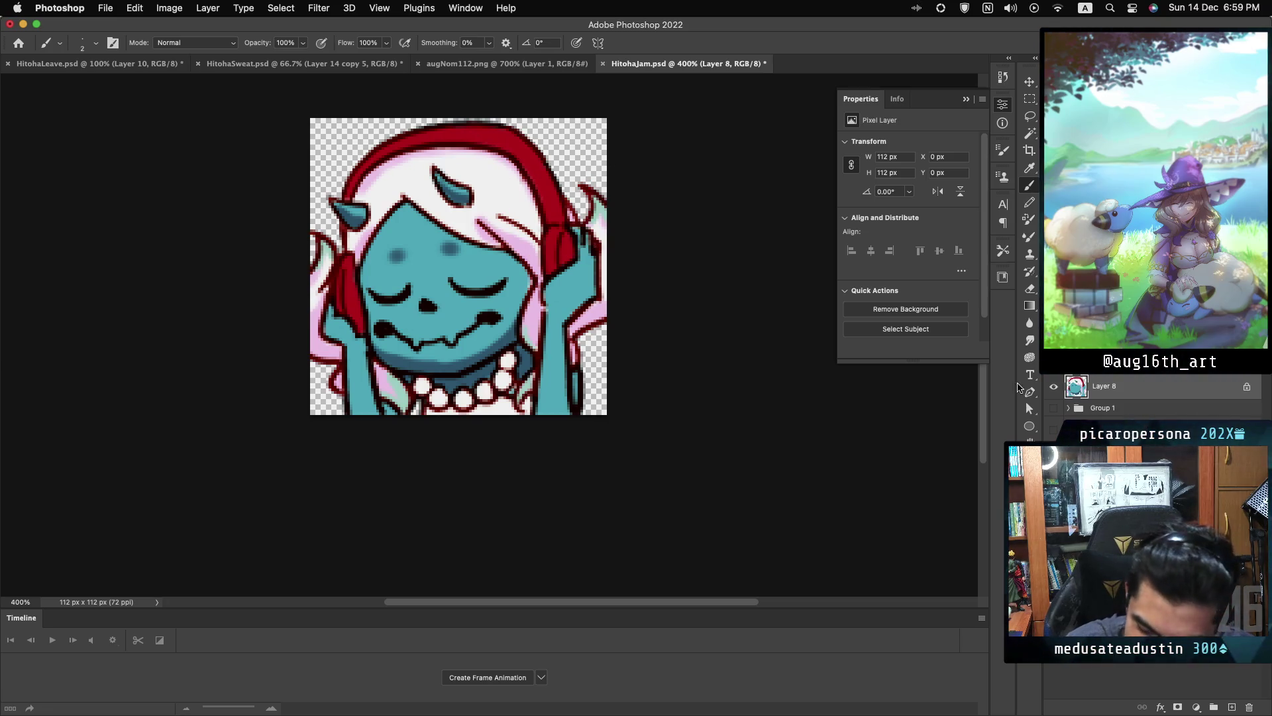
{"action": "left_click", "coordinate": [1029, 464]}
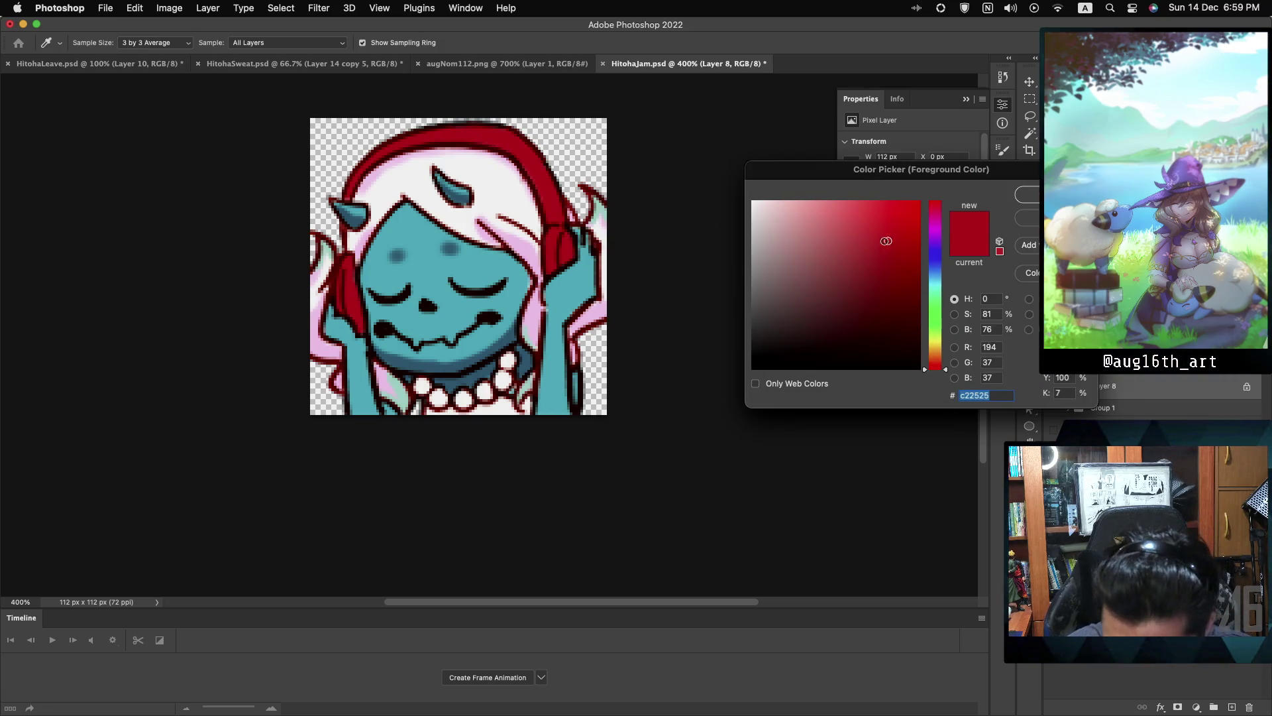
{"action": "key", "text": "Return"}
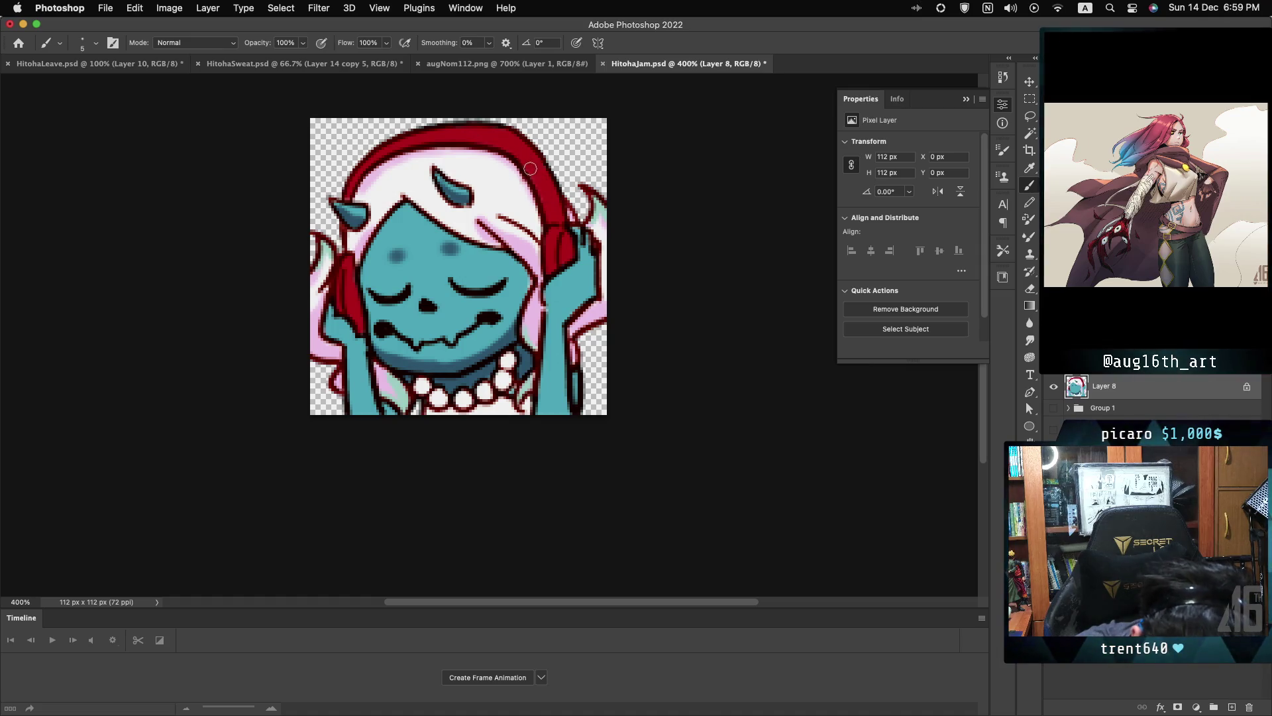
{"action": "key", "text": "bracketleft"}
{"action": "key", "text": "bracketleft"}
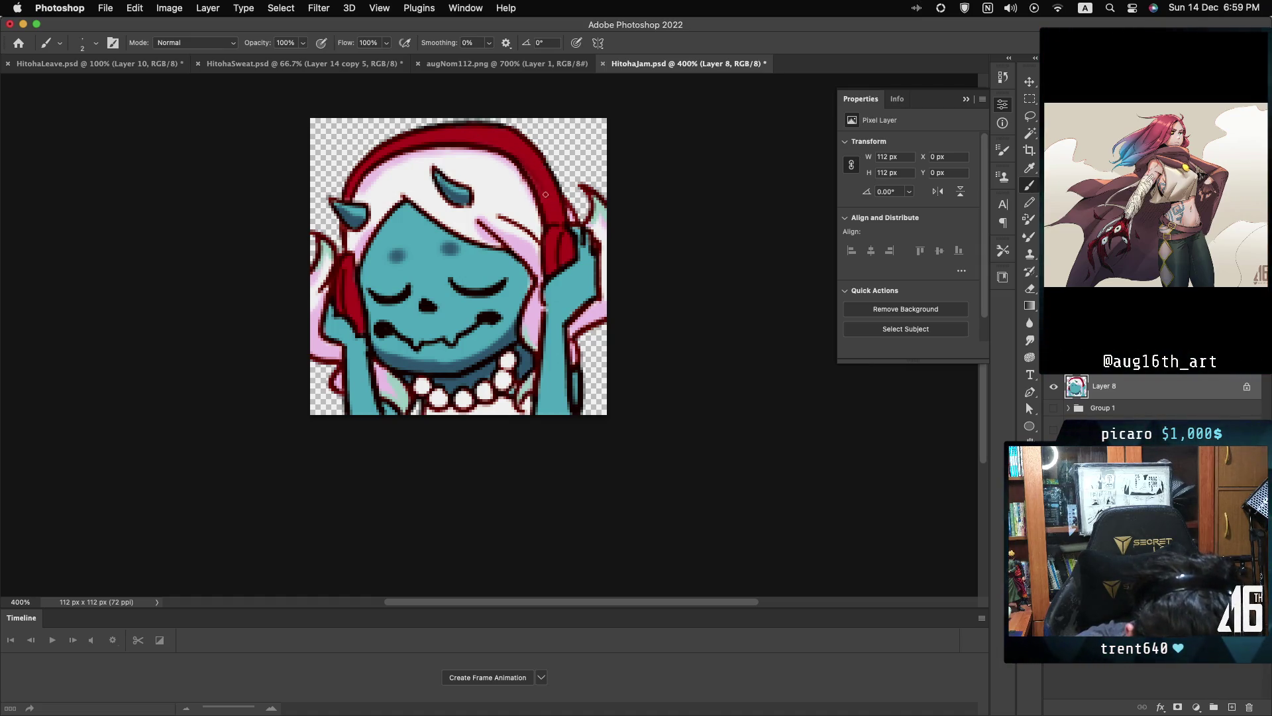
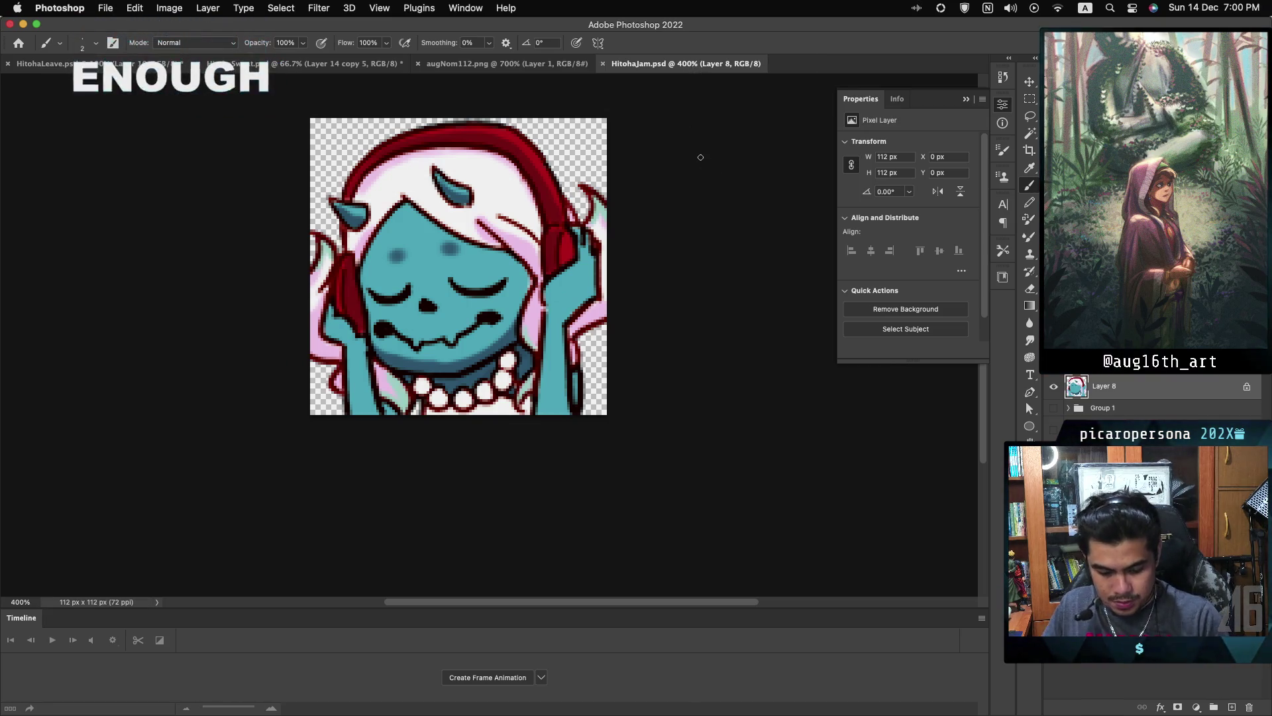
- Export the emote through Save for Web as PNG-24, saved as HitohaJam.png in Emotes
{"action": "key", "text": "ctrl+alt+shift+s"}
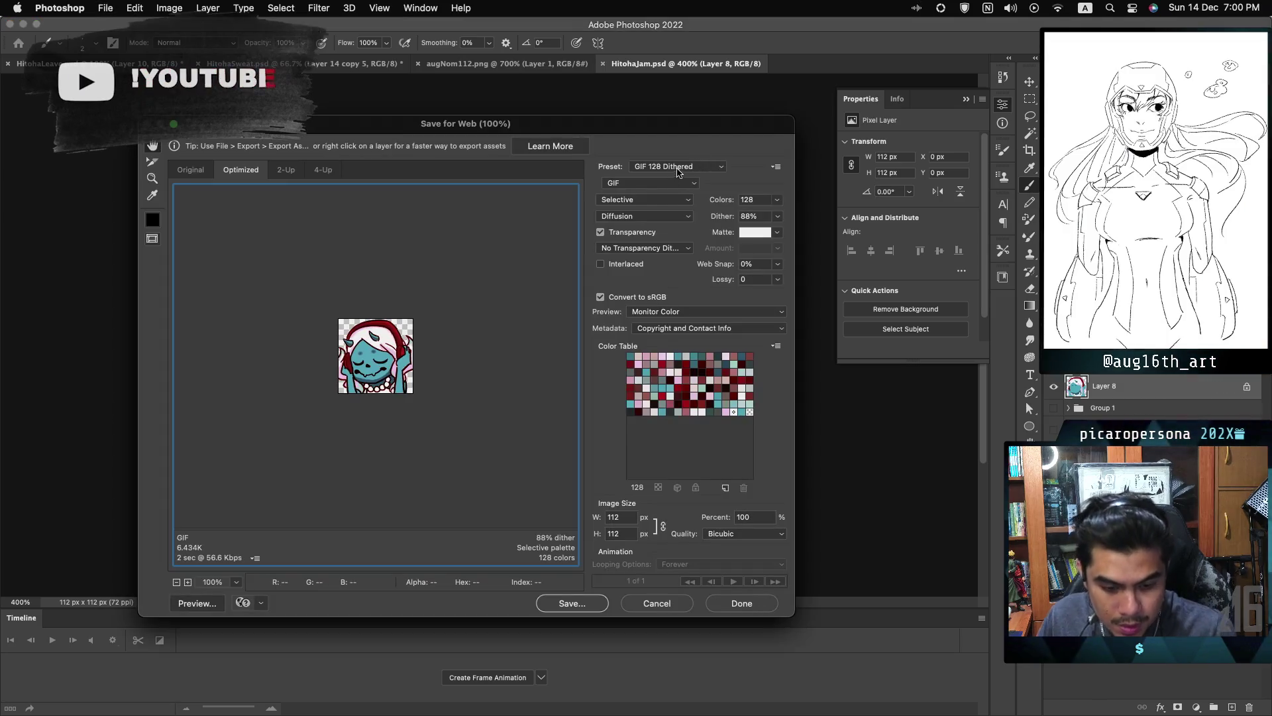
{"action": "left_click", "coordinate": [669, 167]}
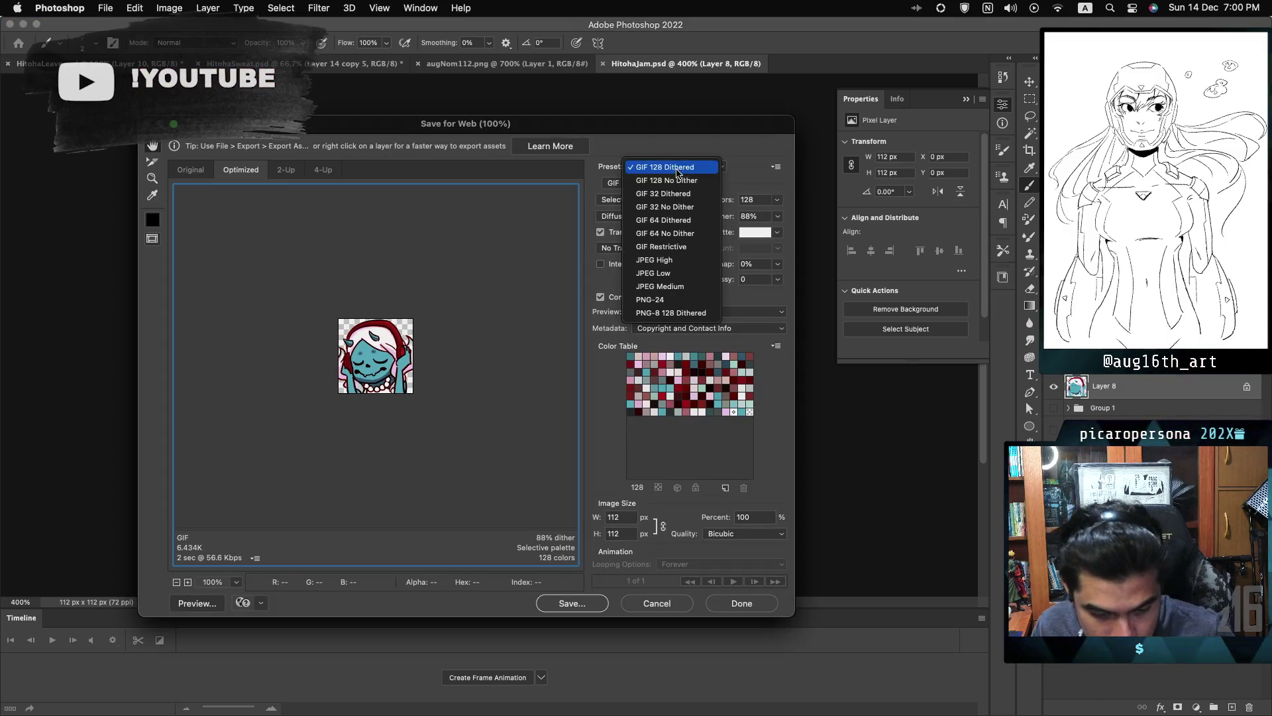
{"action": "left_click", "coordinate": [676, 301]}
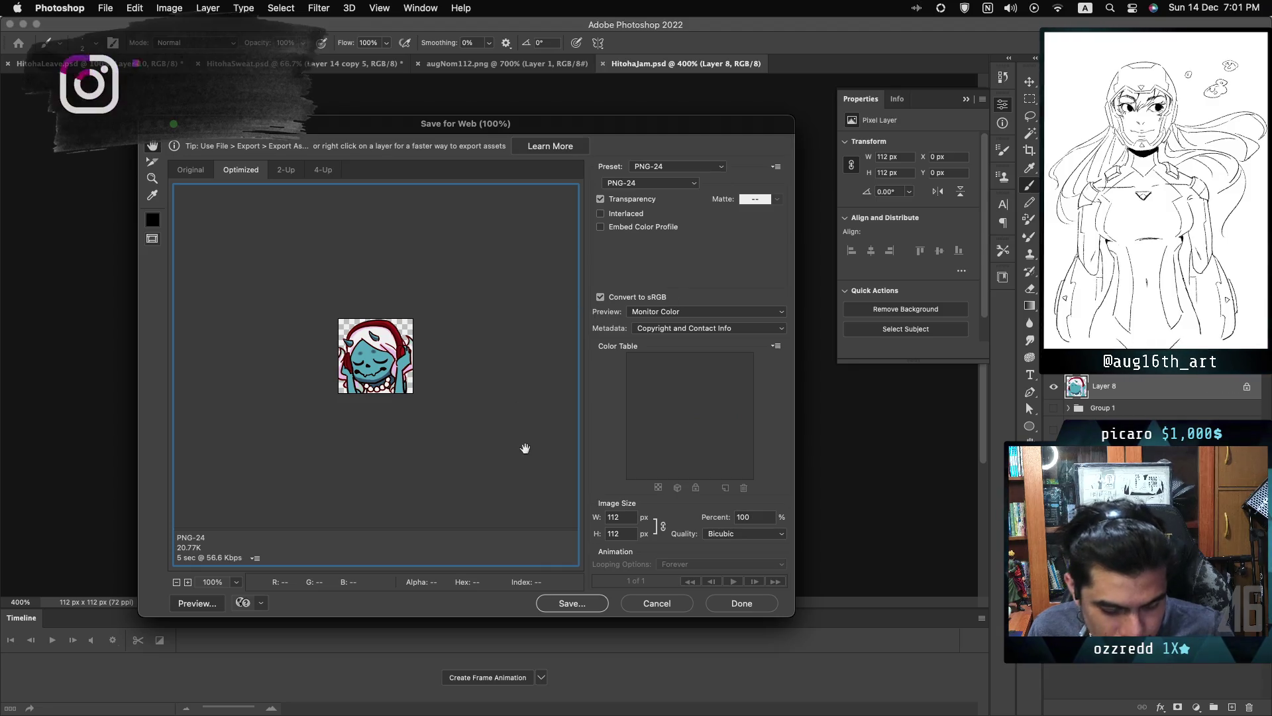
{"action": "left_click", "coordinate": [567, 603]}
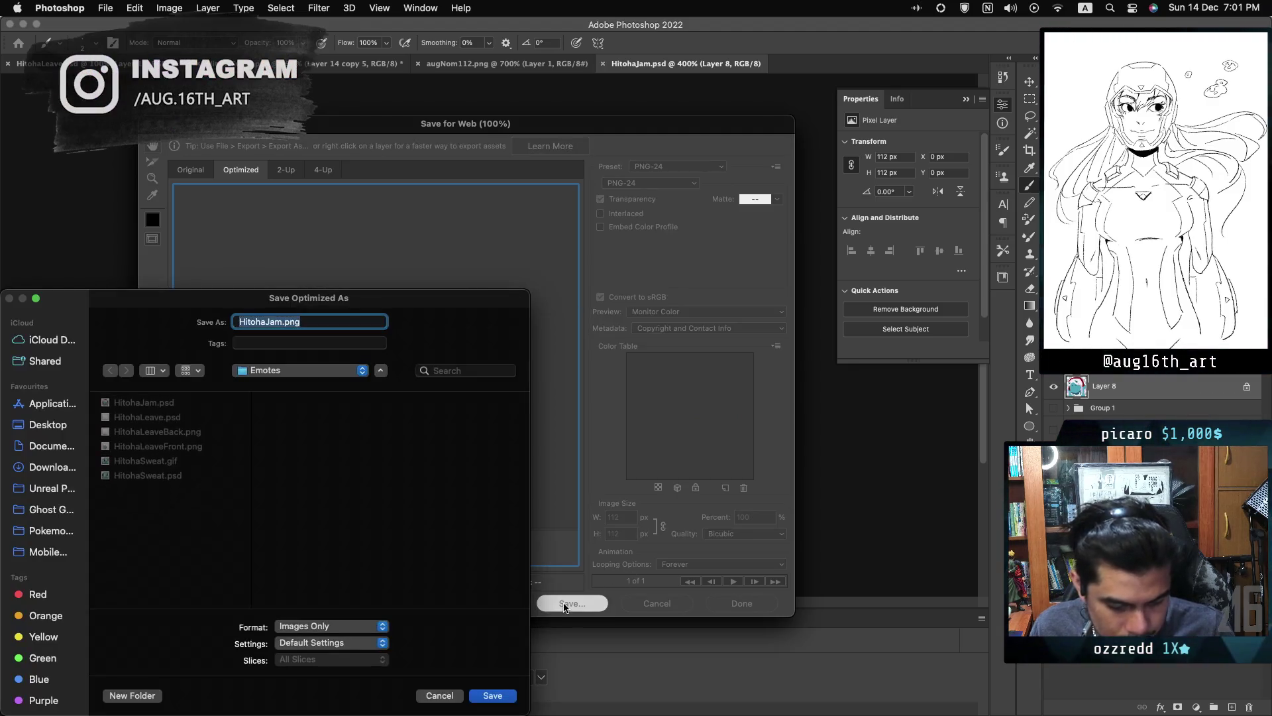
{"action": "left_click", "coordinate": [491, 695]}
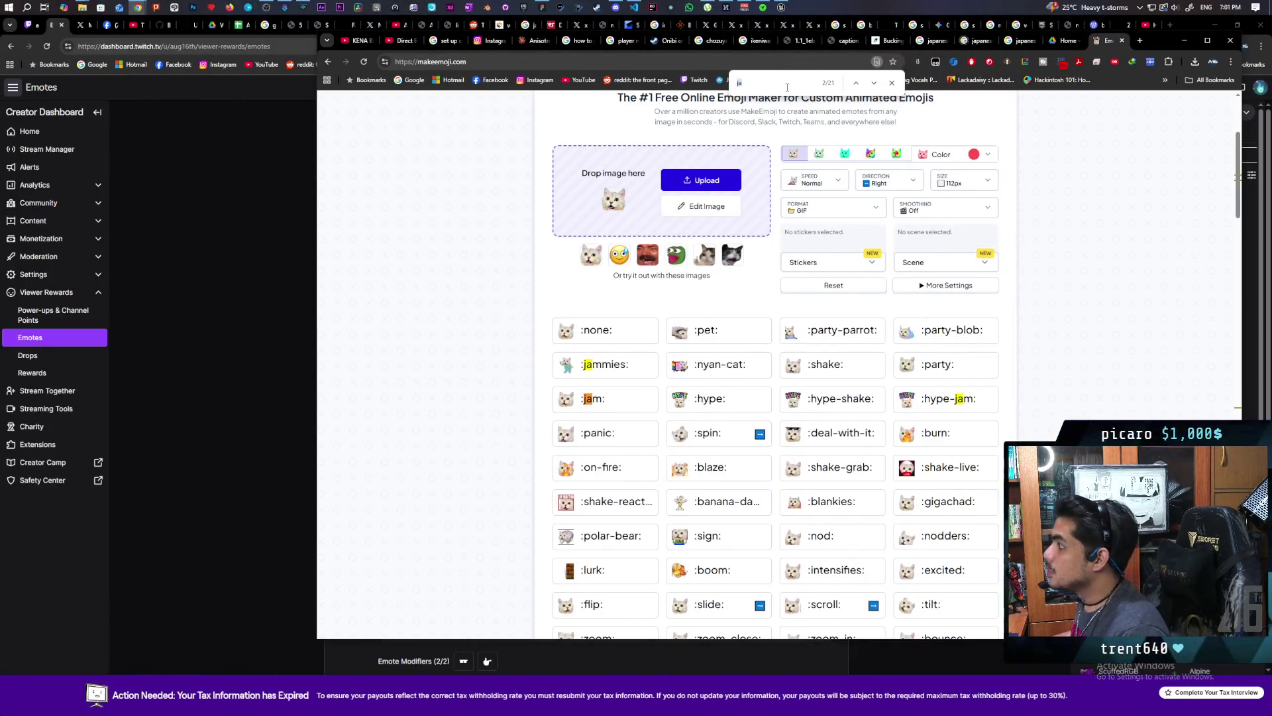
- Refresh Google Drive so the new HitohaJam.png upload appears
{"action": "left_click", "coordinate": [1066, 41]}
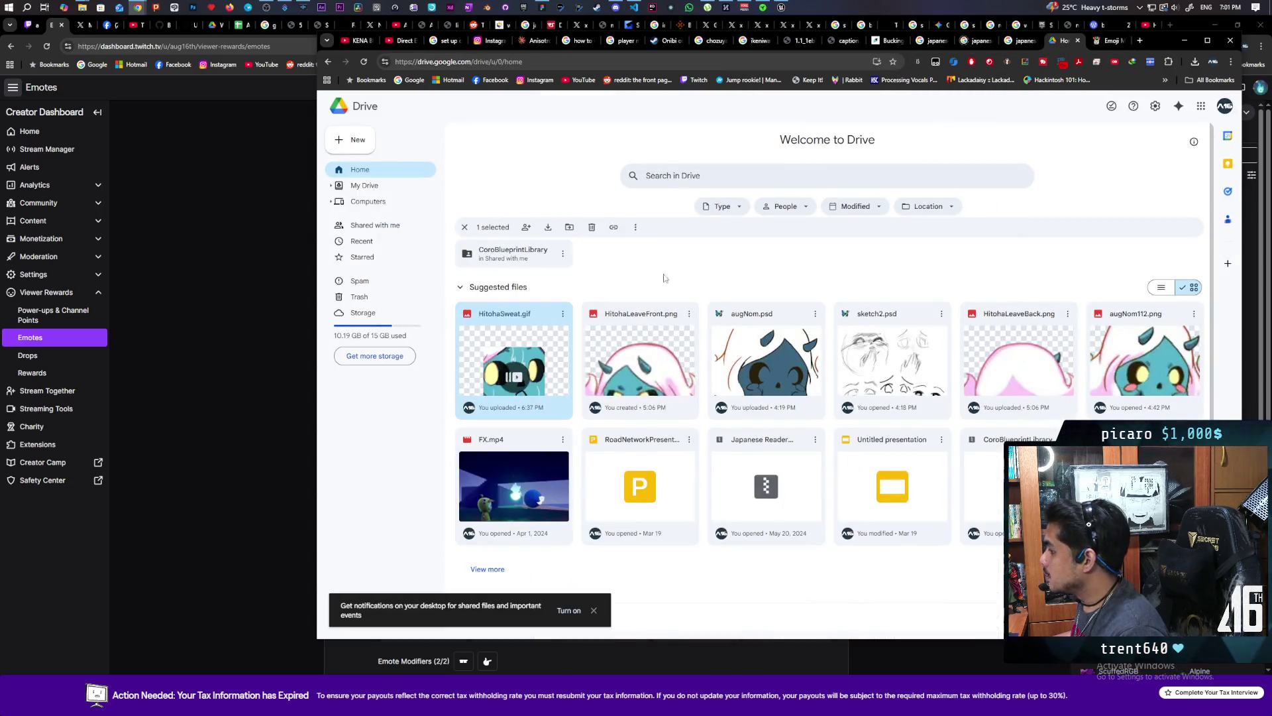
{"action": "left_click", "coordinate": [765, 262]}
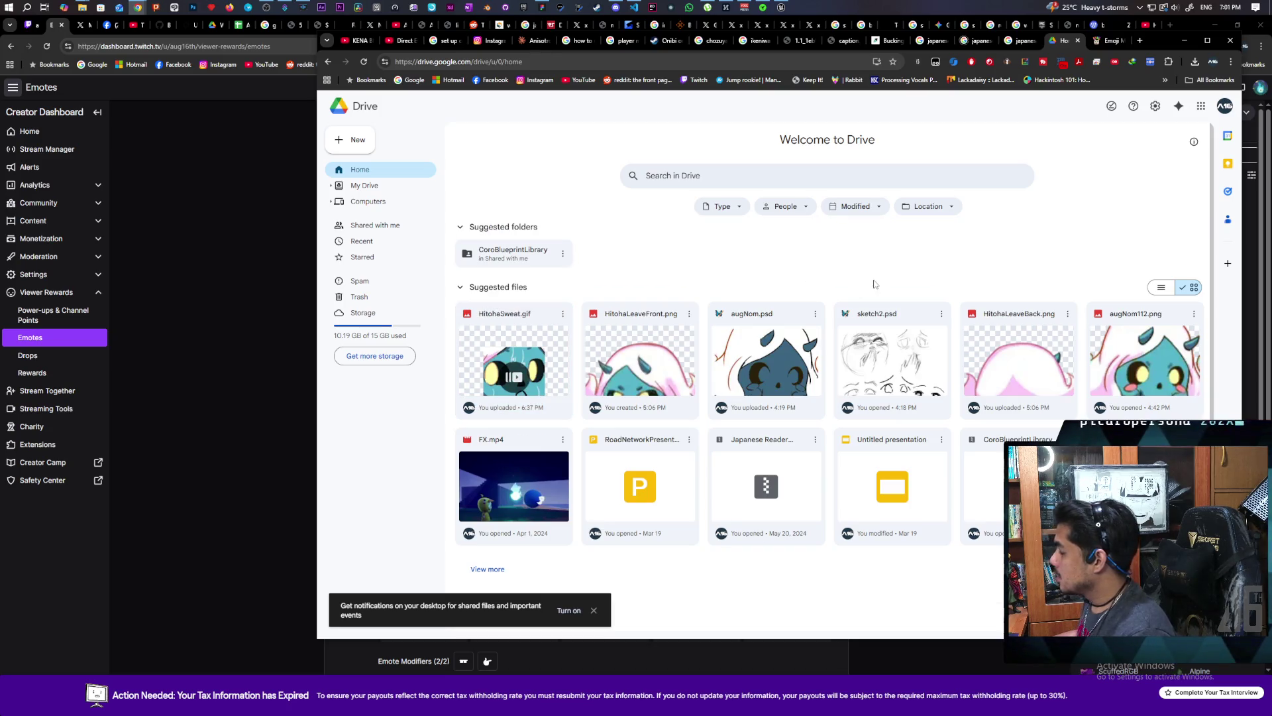
{"action": "left_click", "coordinate": [365, 62]}
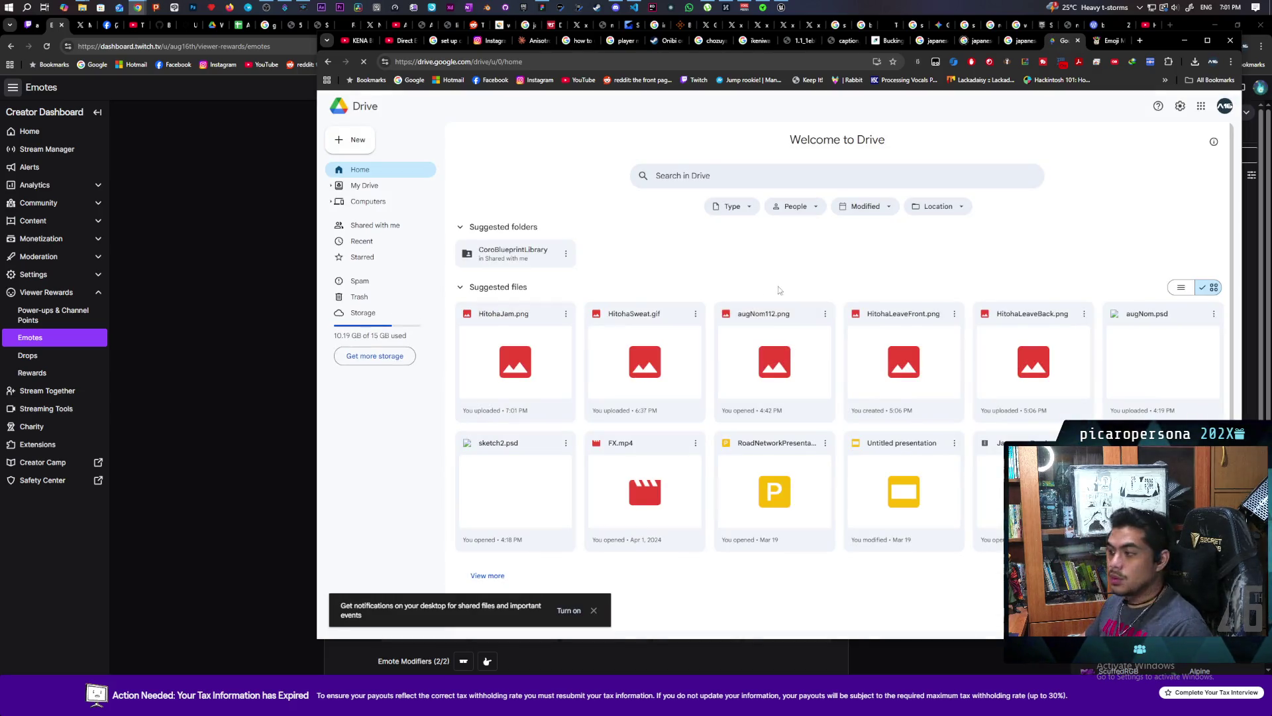
- Download HitohaJam.png from Drive and go back to the MakeEmoji page
{"action": "left_click", "coordinate": [563, 314]}
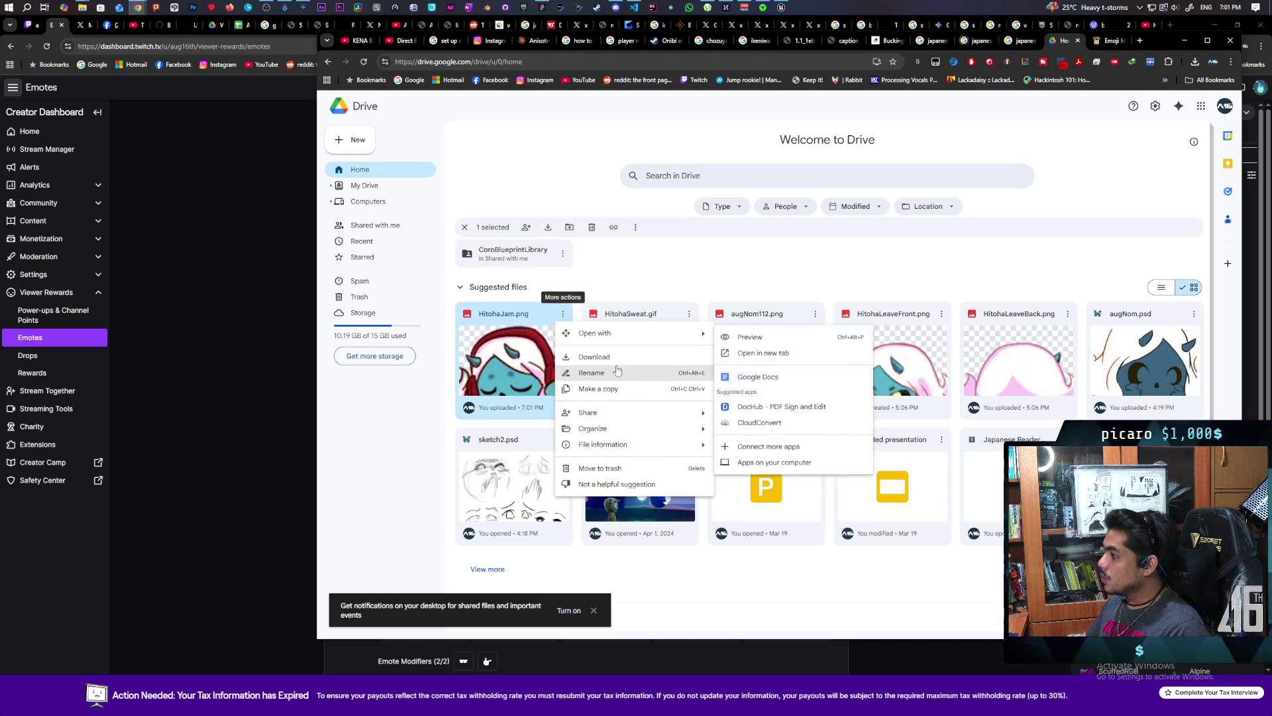
{"action": "left_click", "coordinate": [617, 358]}
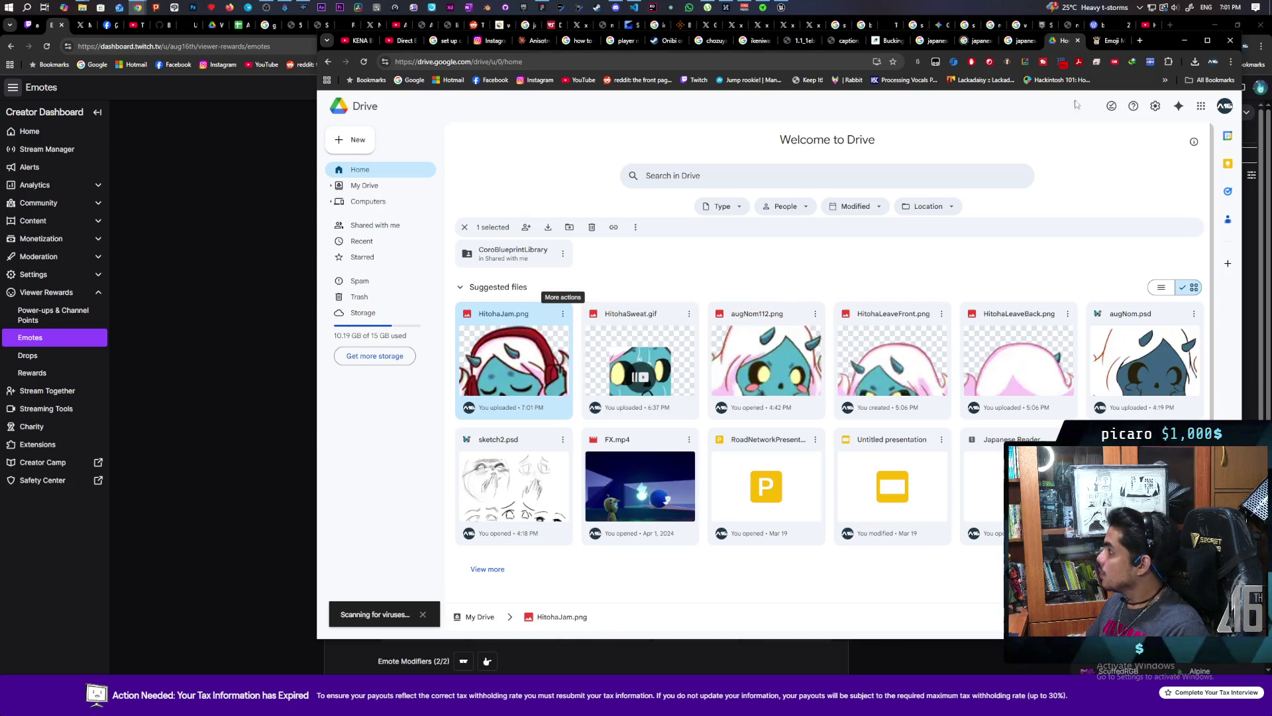
{"action": "left_click", "coordinate": [1100, 43]}
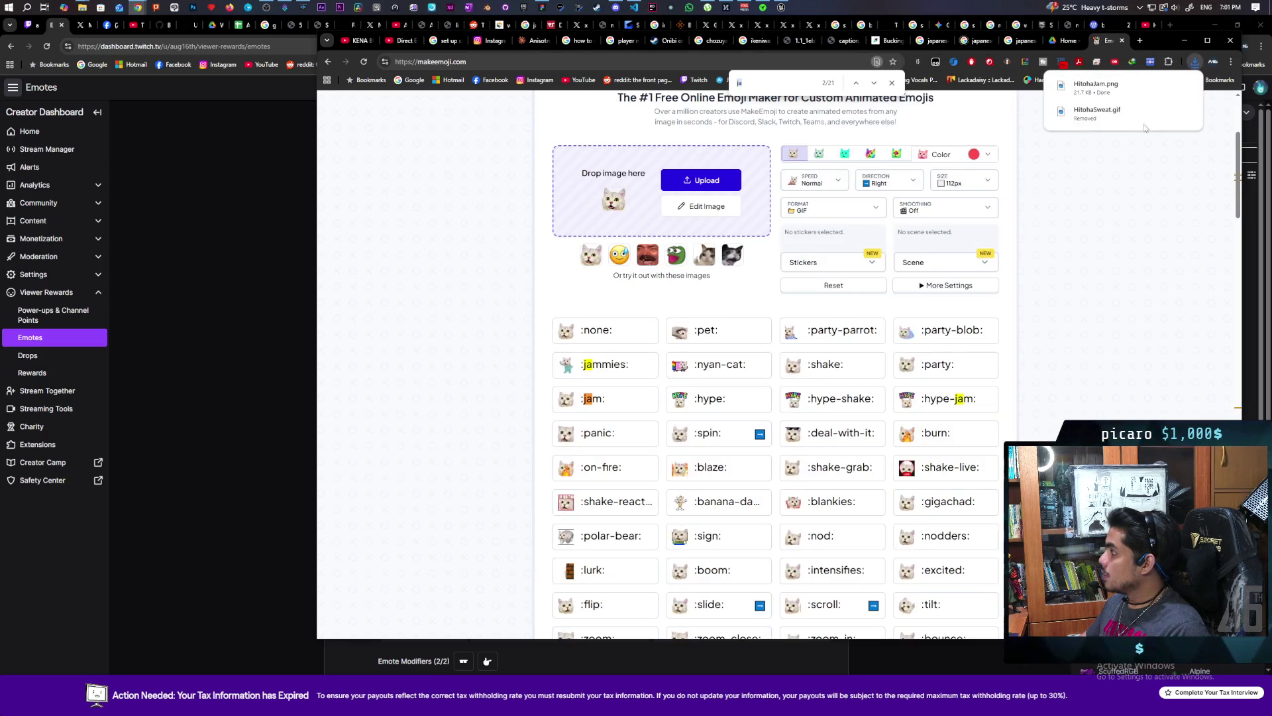
- Drop HitohaJam.png into MakeEmoji and preview the downloaded jam.gif from the Downloads folder
{"action": "mouse_move", "coordinate": [1097, 86]}
{"action": "left_mouse_down"}
{"action": "mouse_move", "coordinate": [927, 132]}
{"action": "mouse_move", "coordinate": [612, 189]}
{"action": "left_mouse_up"}
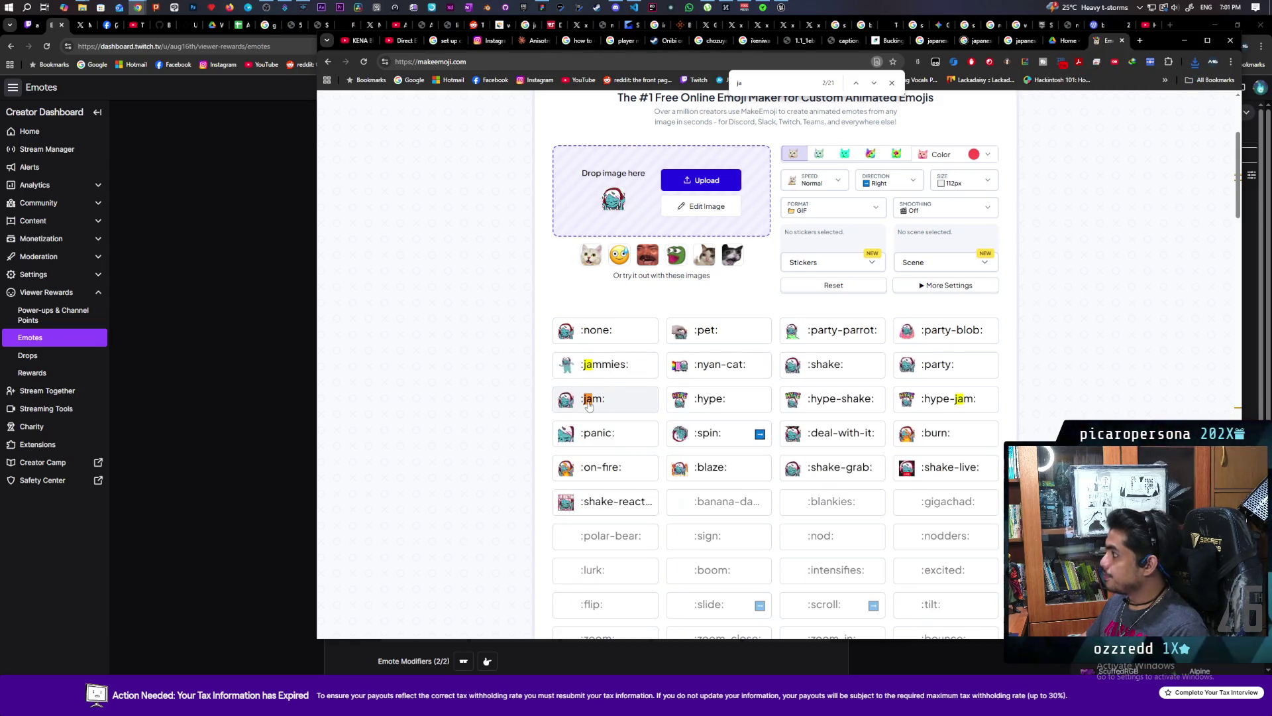
{"action": "left_click", "coordinate": [1195, 63]}
{"action": "left_click", "coordinate": [1168, 107]}
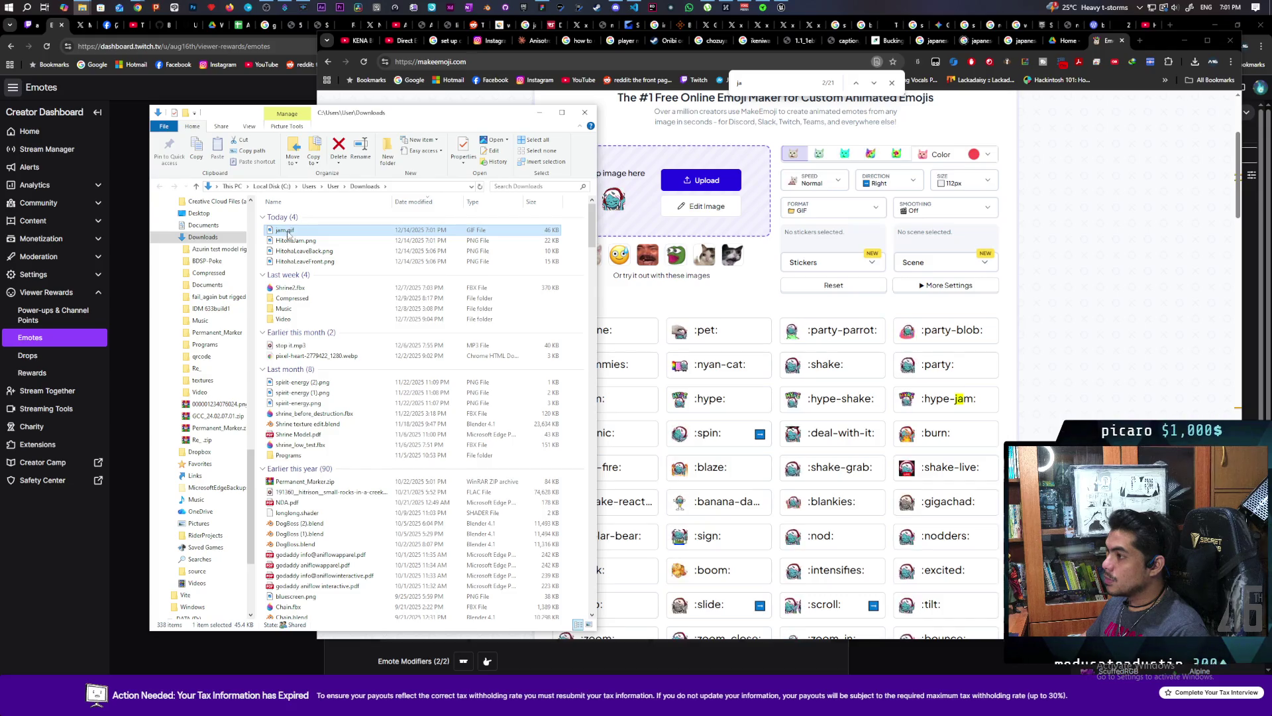
{"action": "double_click", "coordinate": [286, 231]}
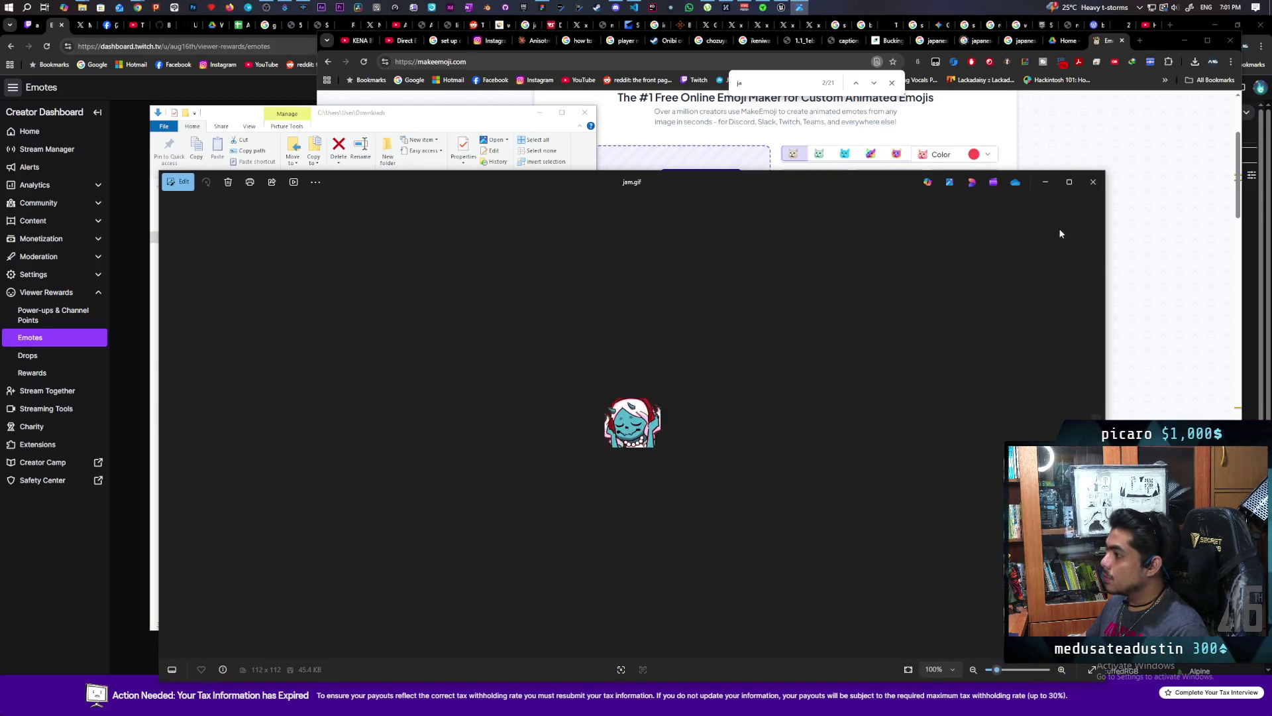
{"action": "left_click", "coordinate": [1092, 182]}
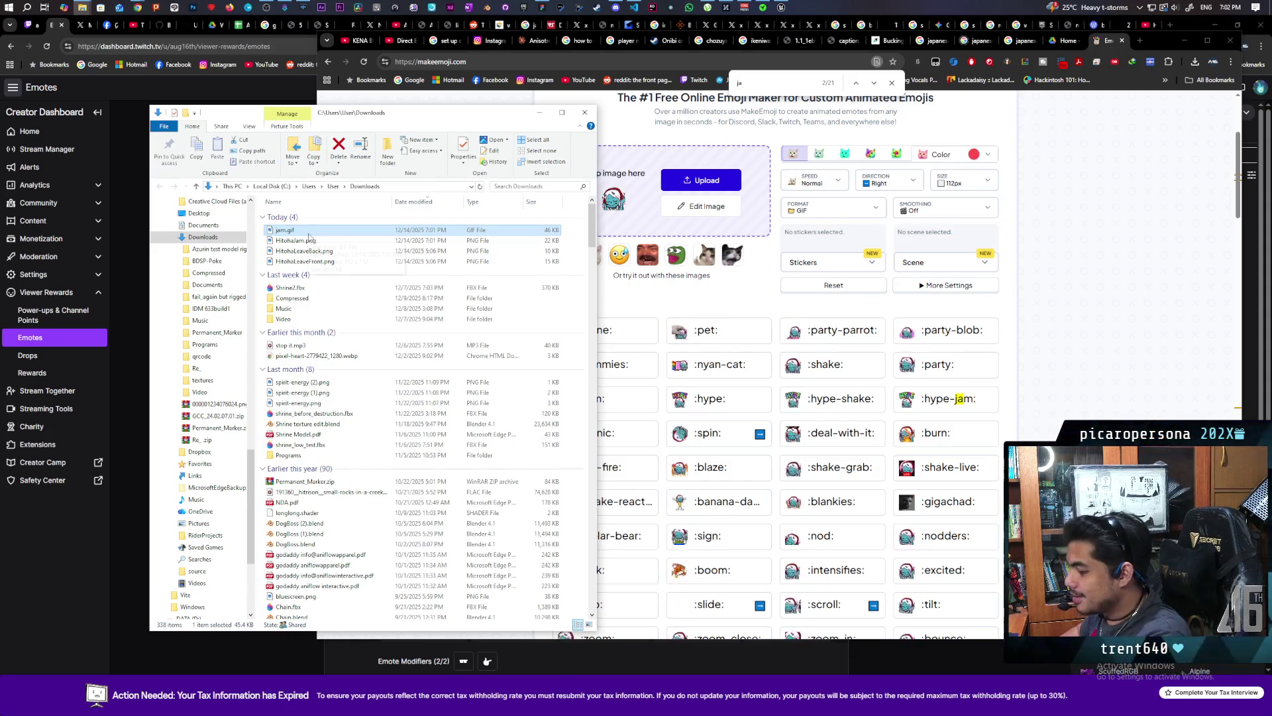
{"action": "left_click", "coordinate": [251, 321]}
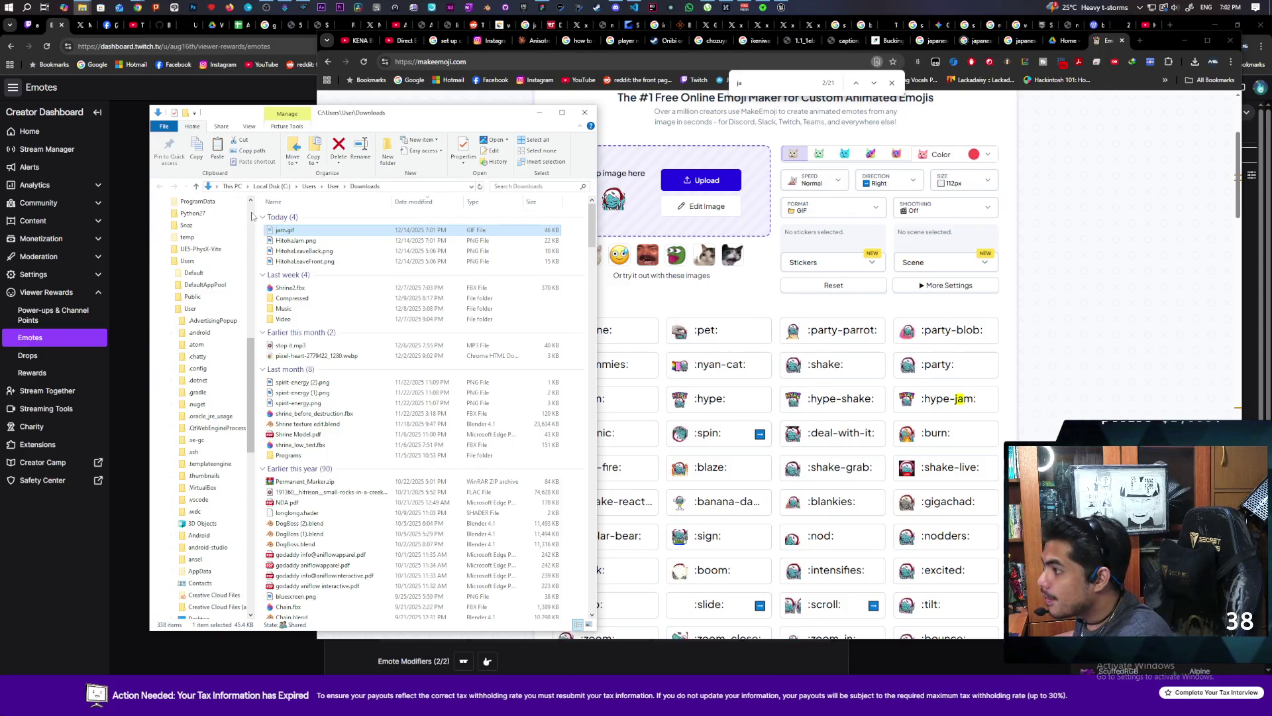
{"action": "left_click", "coordinate": [251, 215]}
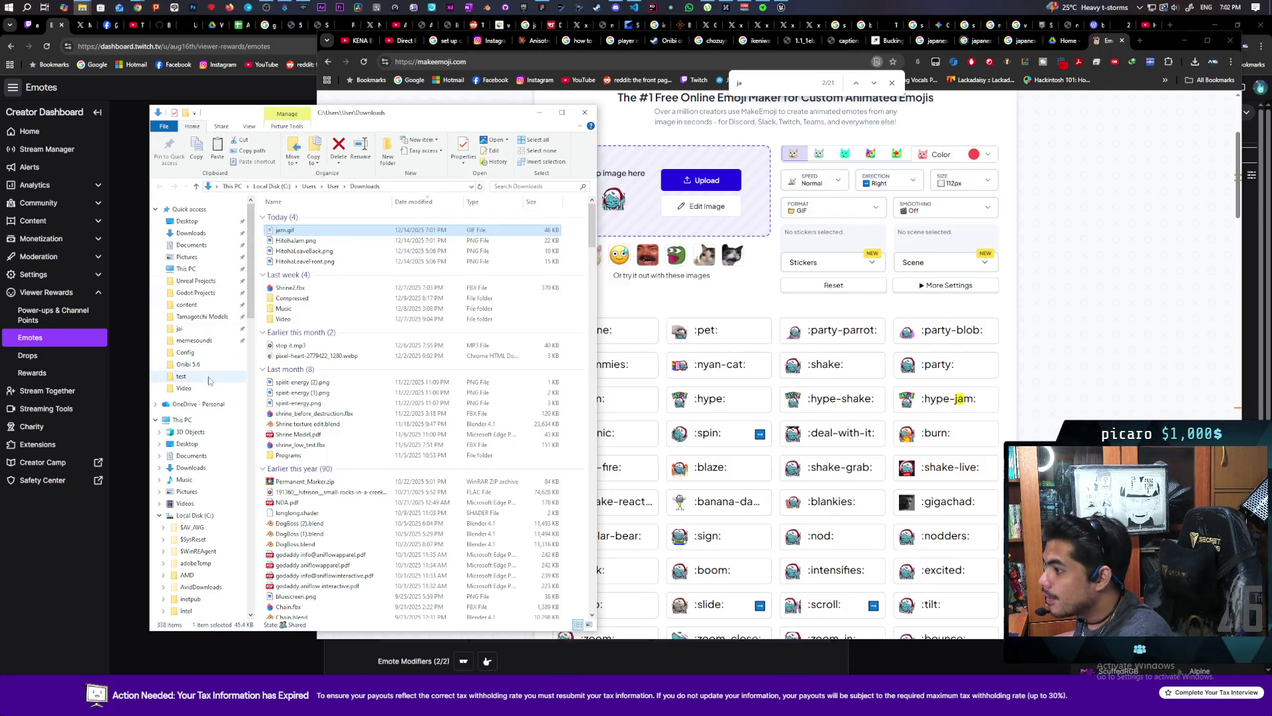
- Create a new folder named 'jam' inside aug16th channel\emotes
{"action": "left_click", "coordinate": [194, 339]}
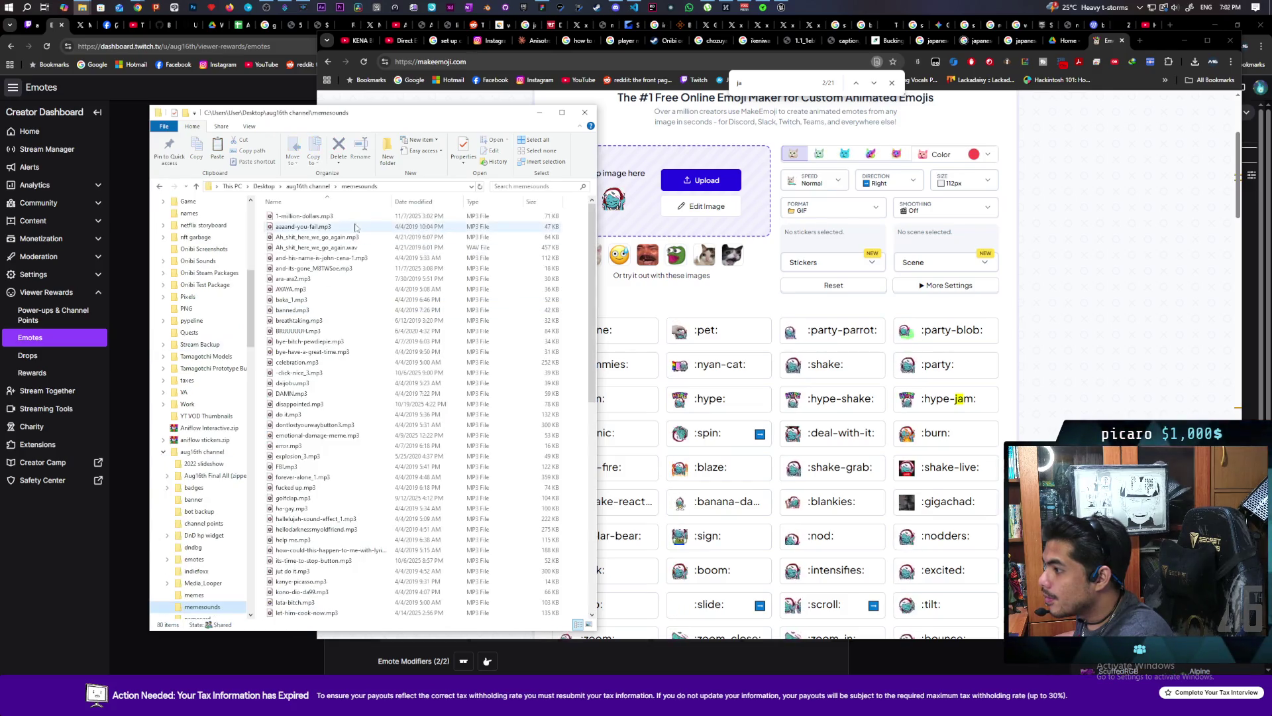
{"action": "left_click", "coordinate": [308, 186]}
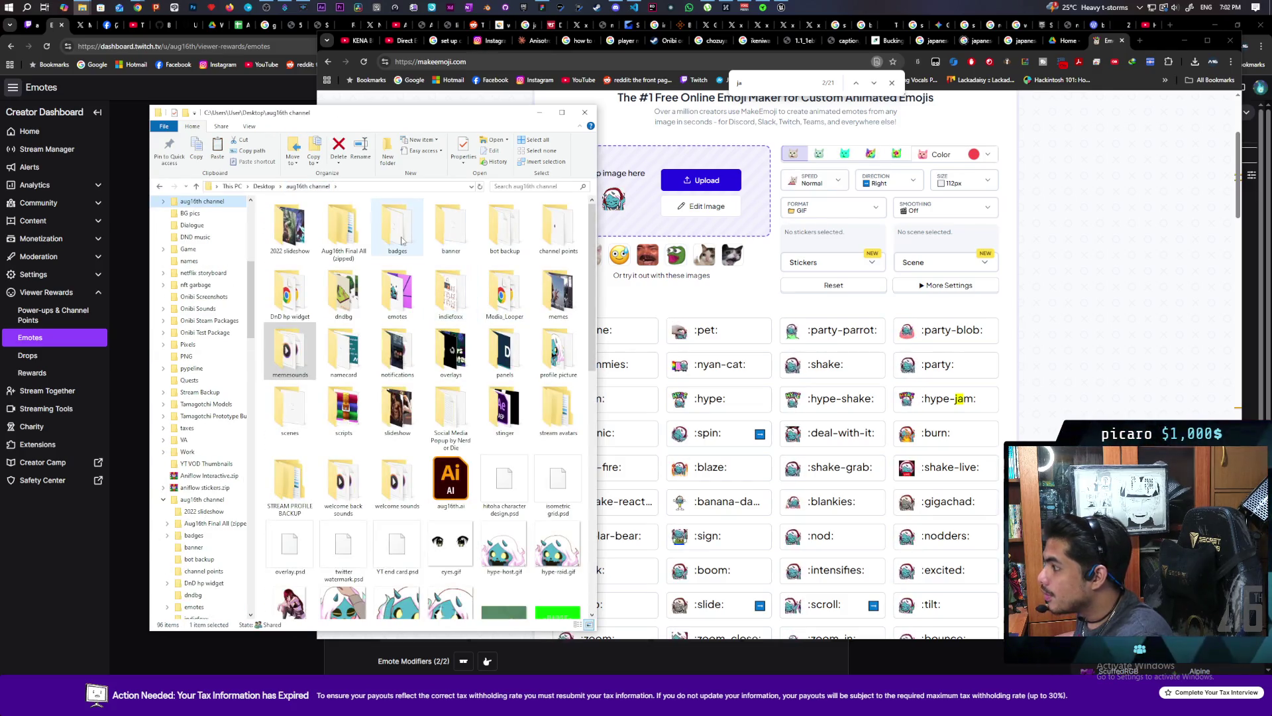
{"action": "double_click", "coordinate": [398, 291]}
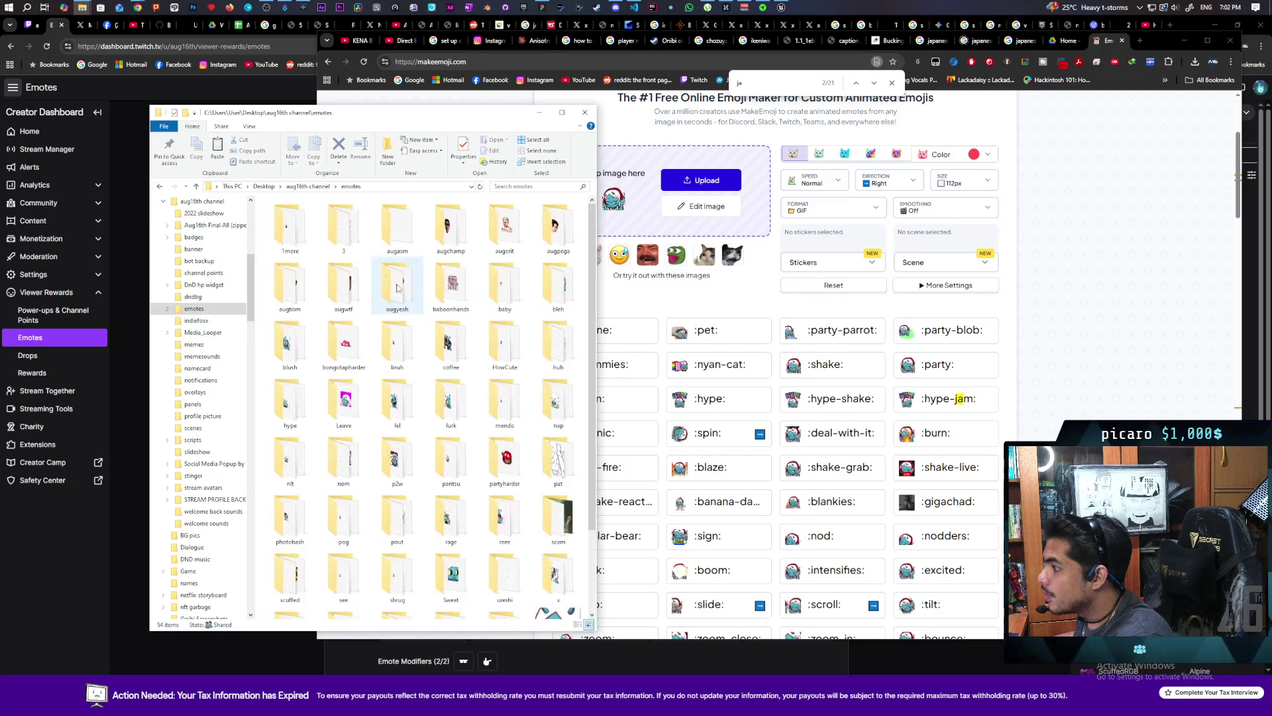
{"action": "left_click", "coordinate": [389, 149]}
{"action": "type", "text": "jam"}
{"action": "key", "text": "Return"}
{"action": "key", "text": "Return"}
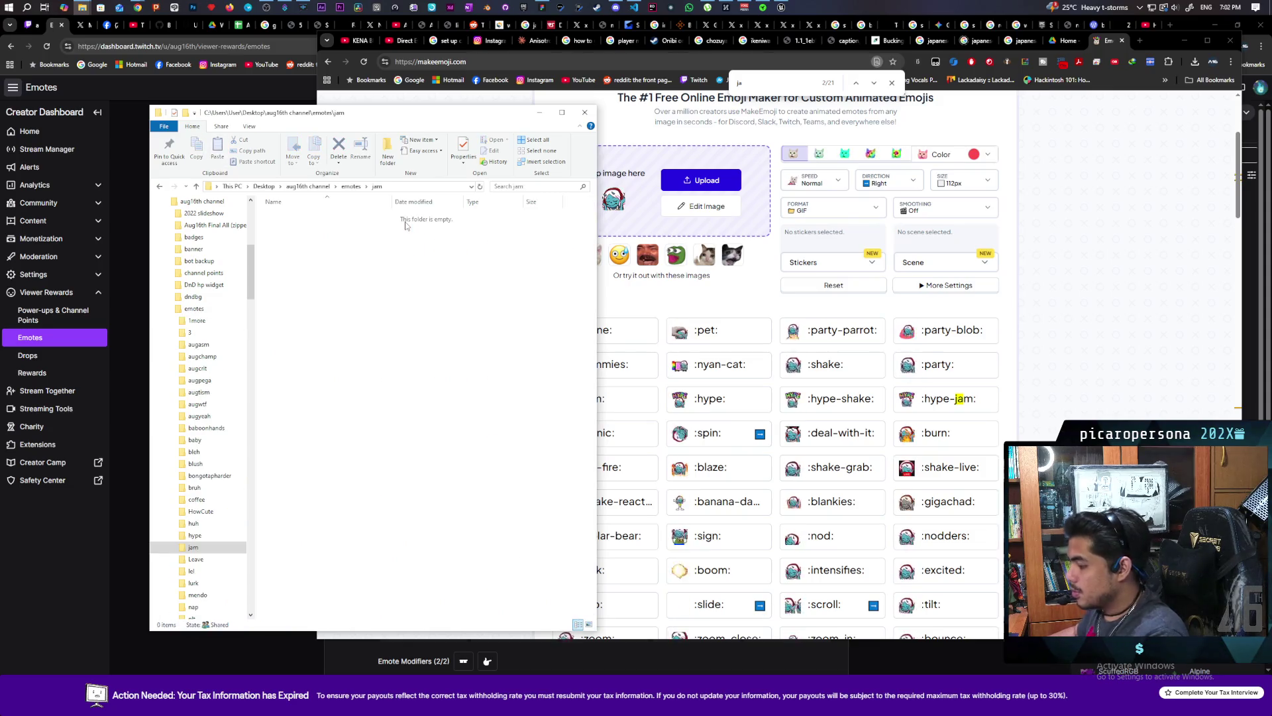
- Paste jam.gif into the jam folder and return to the Twitch emotes page
{"action": "key", "text": "ctrl+v"}
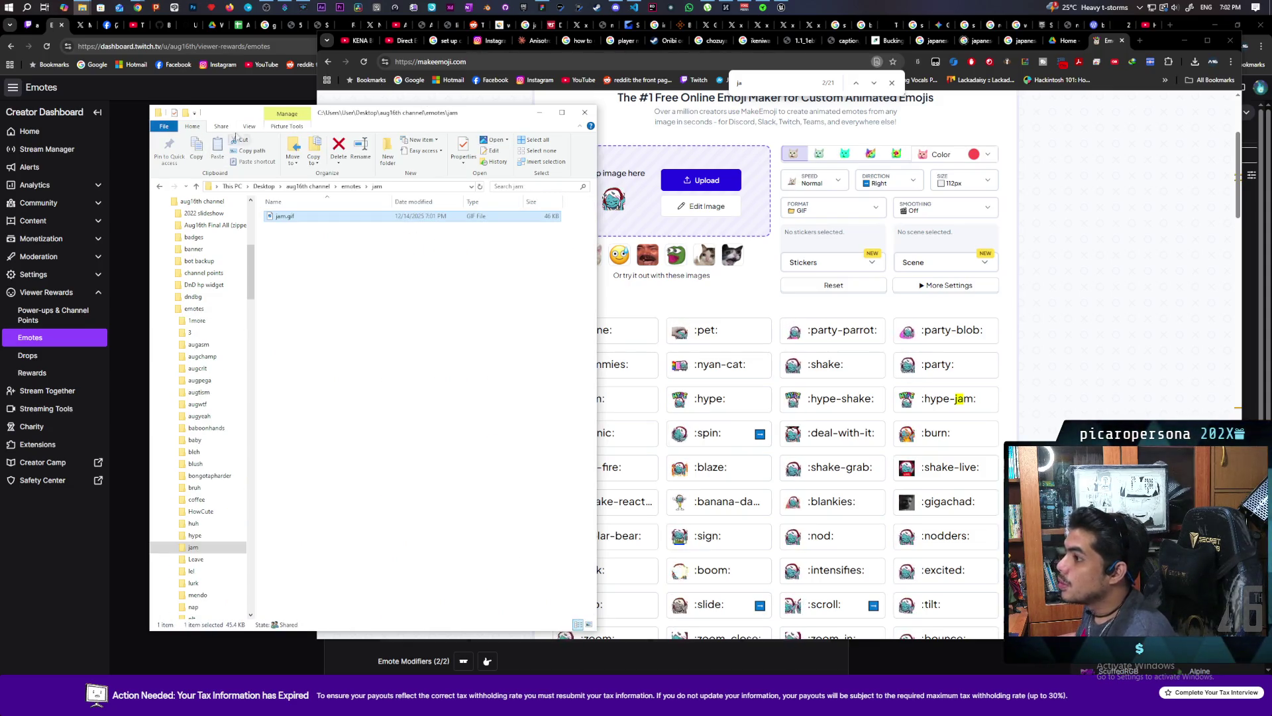
{"action": "left_click_drag", "start_coordinate": [411, 113], "coordinate": [803, 246]}
{"action": "left_click", "coordinate": [265, 266]}
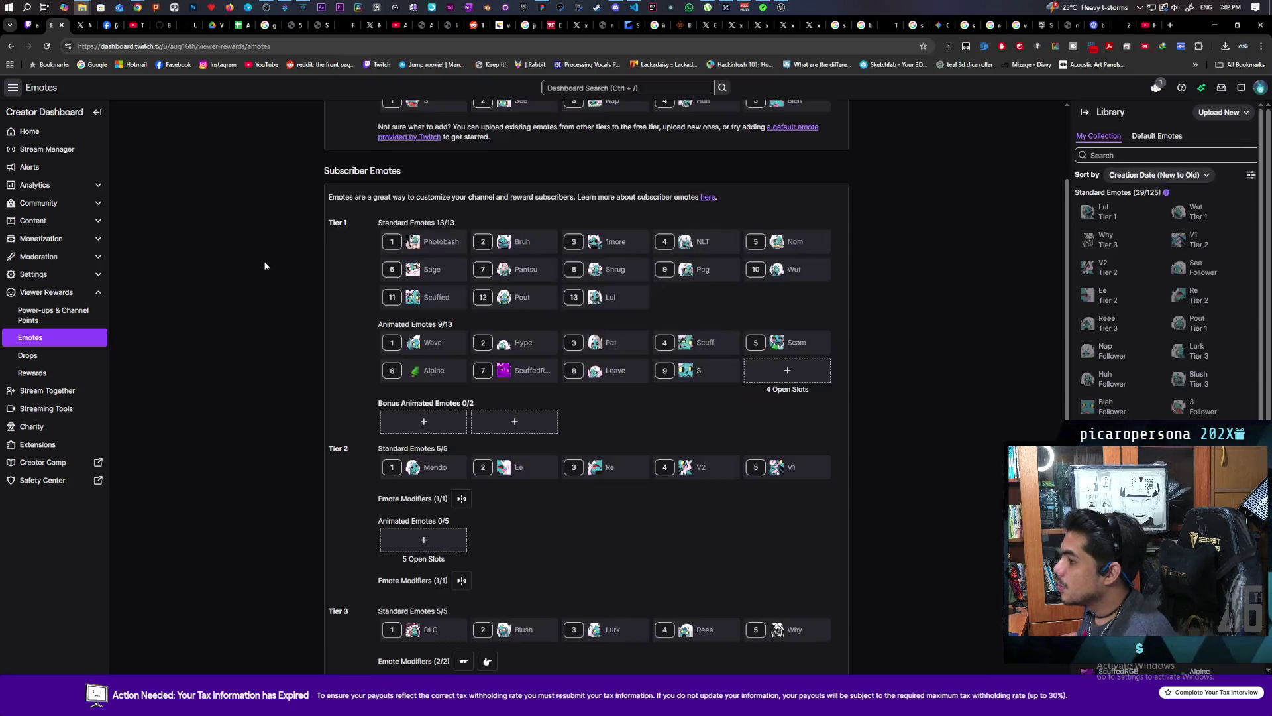
- Add jam.gif as a new Tier 1 animated emote named Jam and upload it
{"action": "left_click", "coordinate": [787, 370]}
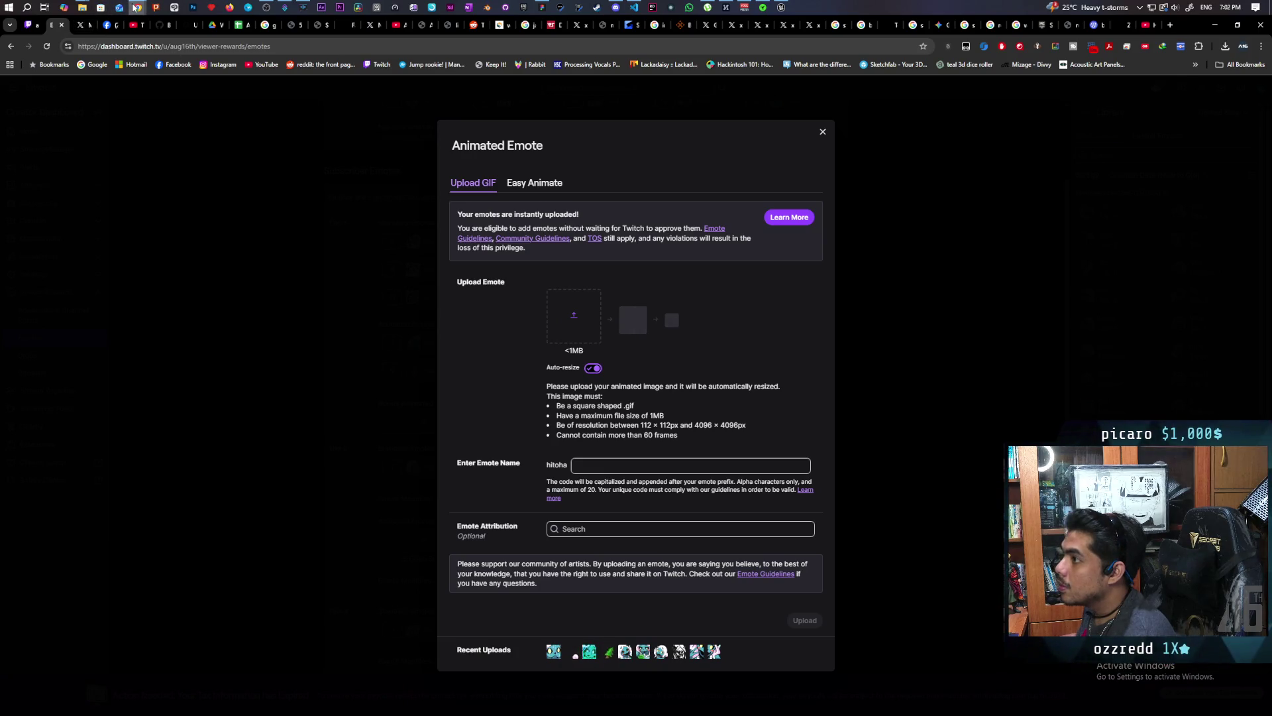
{"action": "mouse_move", "coordinate": [136, 8]}
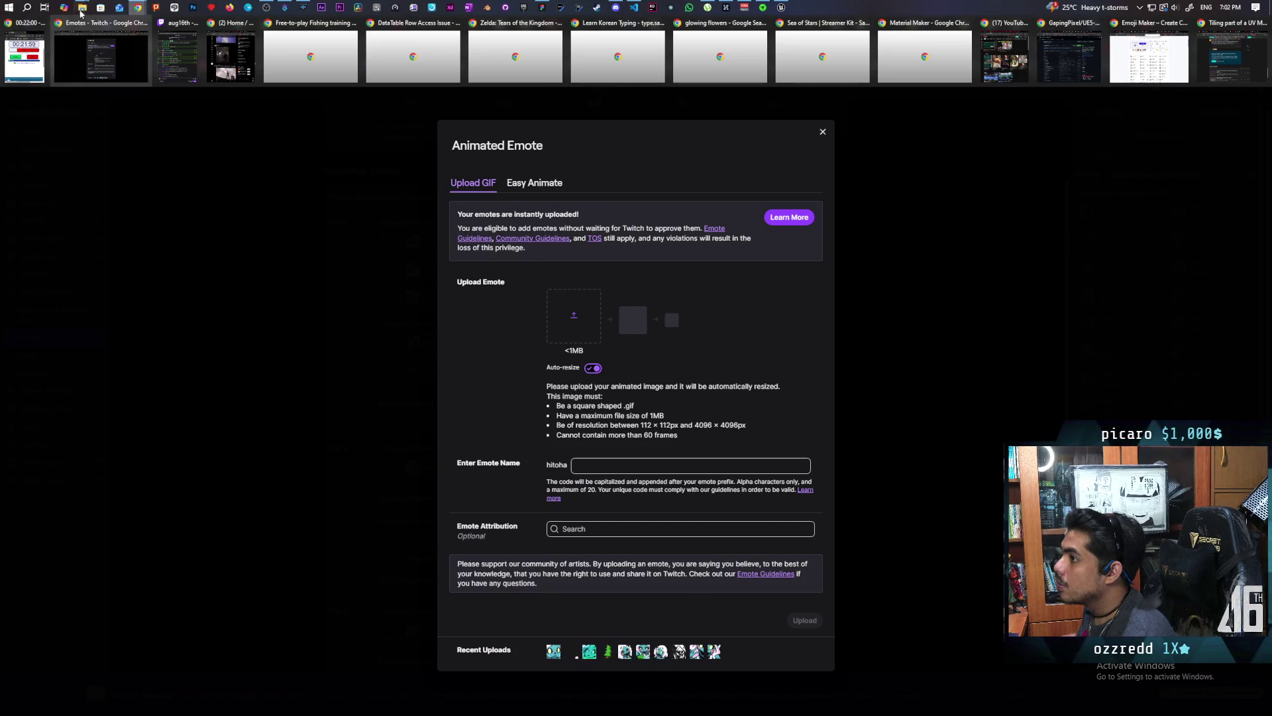
{"action": "mouse_move", "coordinate": [81, 12]}
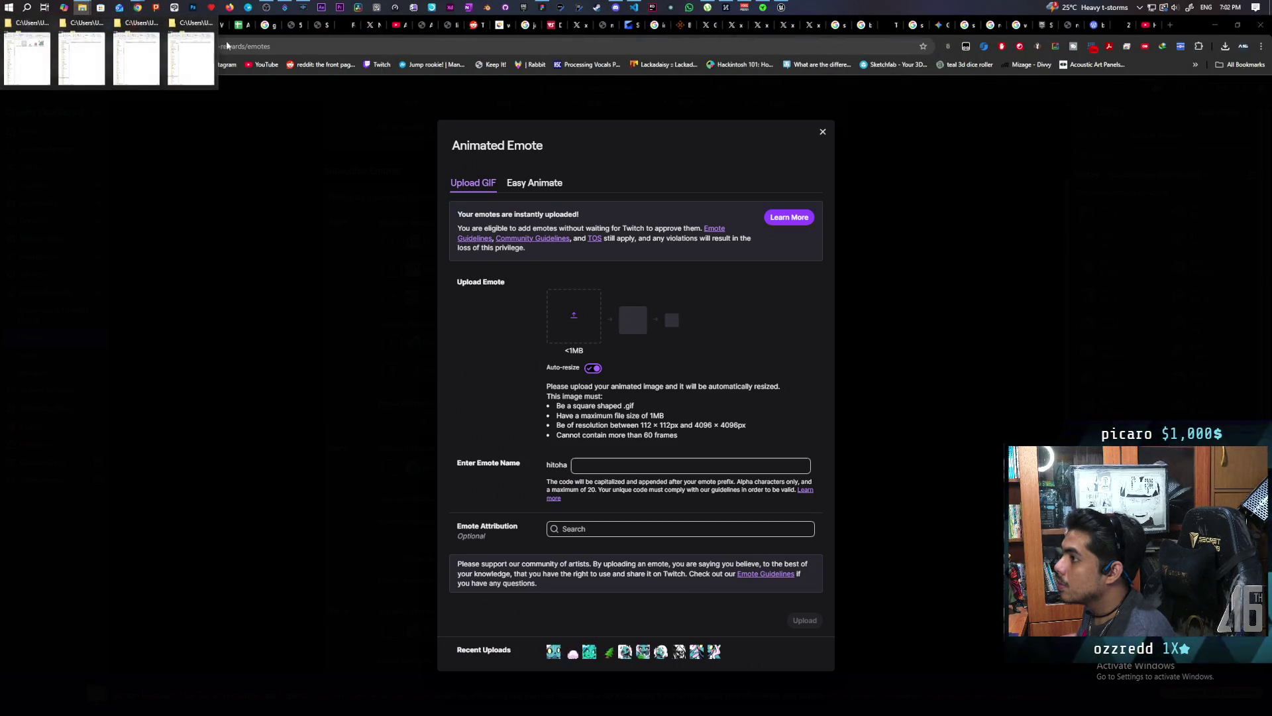
{"action": "left_click", "coordinate": [189, 56]}
{"action": "mouse_move", "coordinate": [668, 344]}
{"action": "left_mouse_down"}
{"action": "mouse_move", "coordinate": [873, 346]}
{"action": "mouse_move", "coordinate": [608, 282]}
{"action": "mouse_move", "coordinate": [574, 318]}
{"action": "left_mouse_up"}
{"action": "left_click", "coordinate": [586, 463]}
{"action": "type", "text": "Jam"}
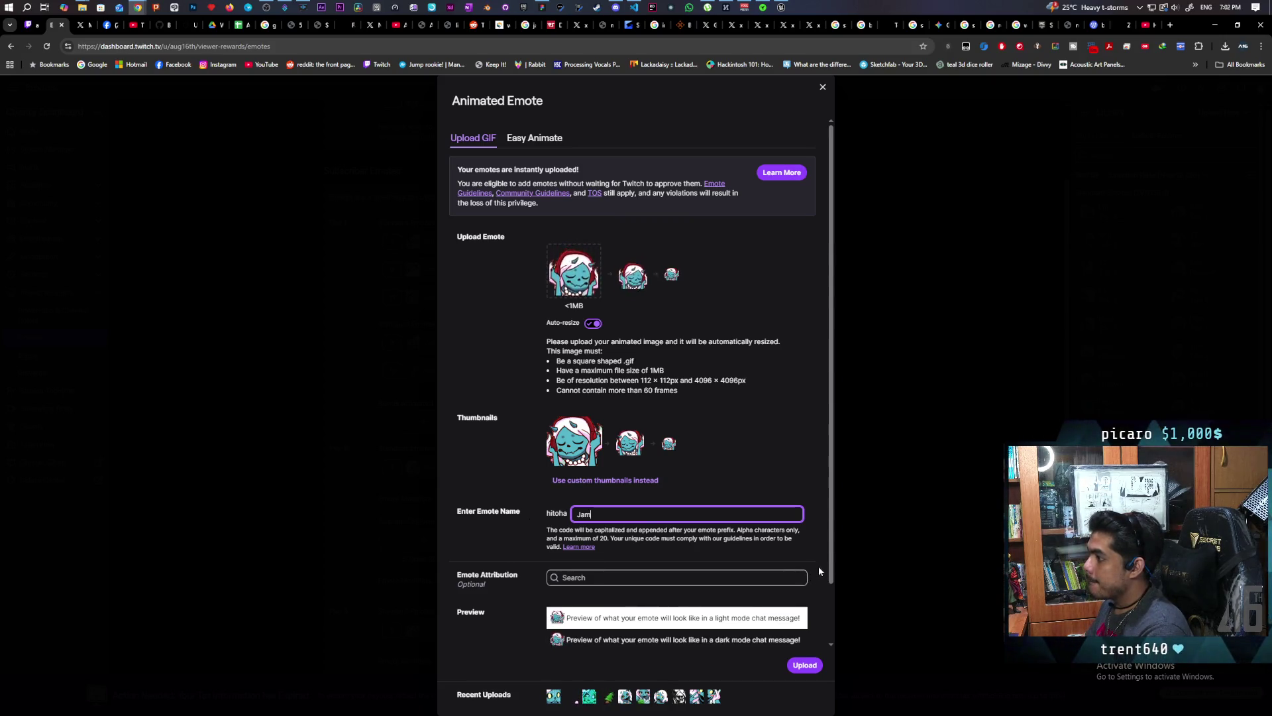
{"action": "left_click", "coordinate": [804, 665]}
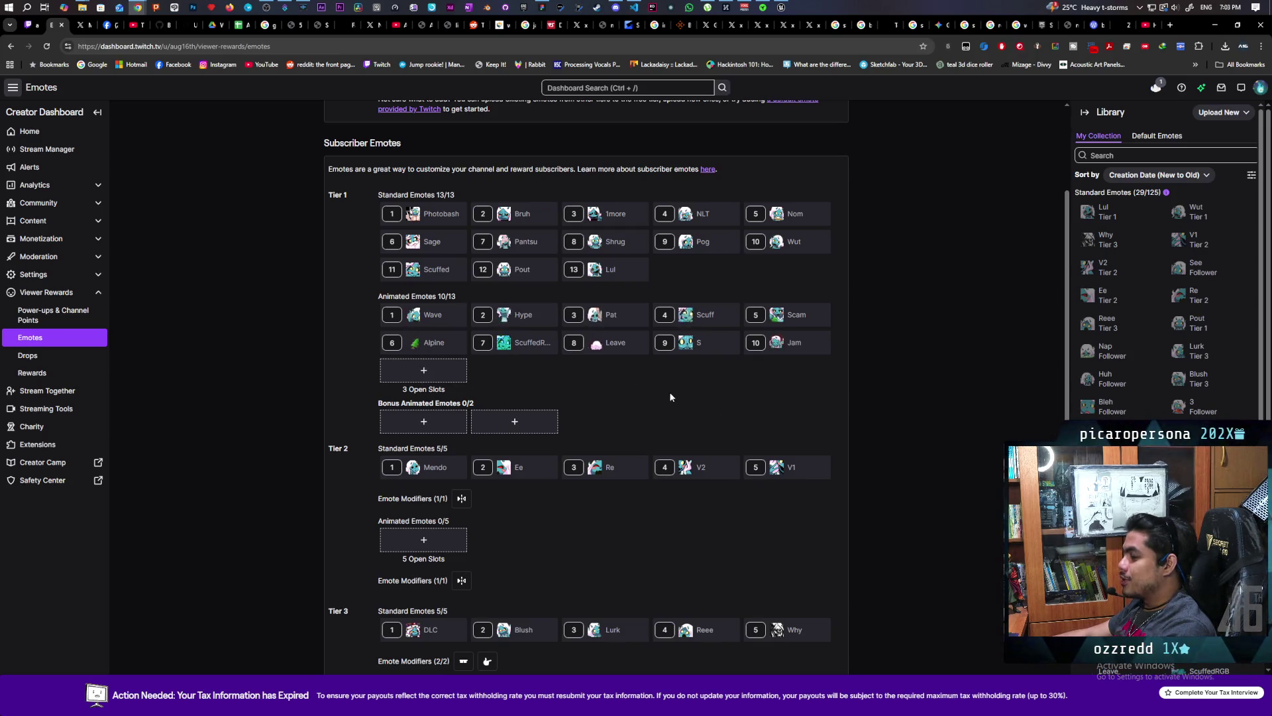
- Scroll the Emotes page to confirm Jam fills Tier 1 animated slot 10 of 13
{"action": "scroll", "coordinate": [595, 427], "scroll_direction": "down", "scroll_amount": 2}
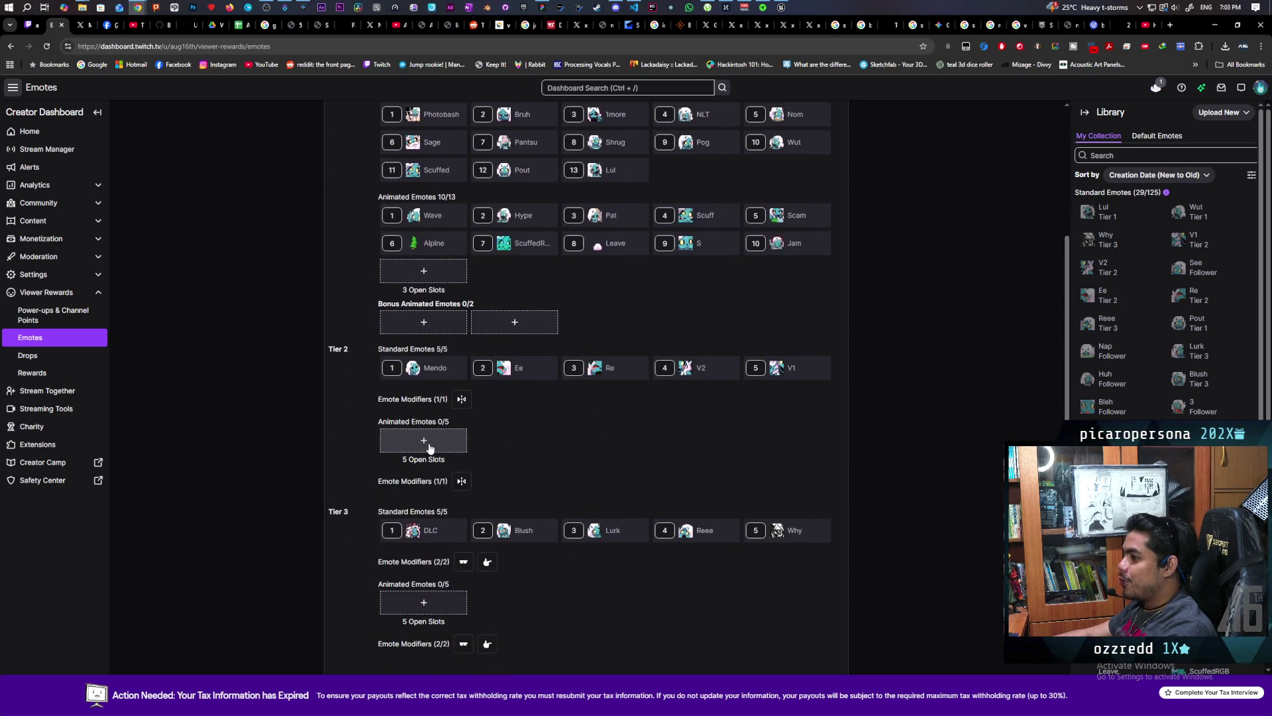
{"action": "scroll", "coordinate": [429, 448], "scroll_direction": "down", "scroll_amount": 2}
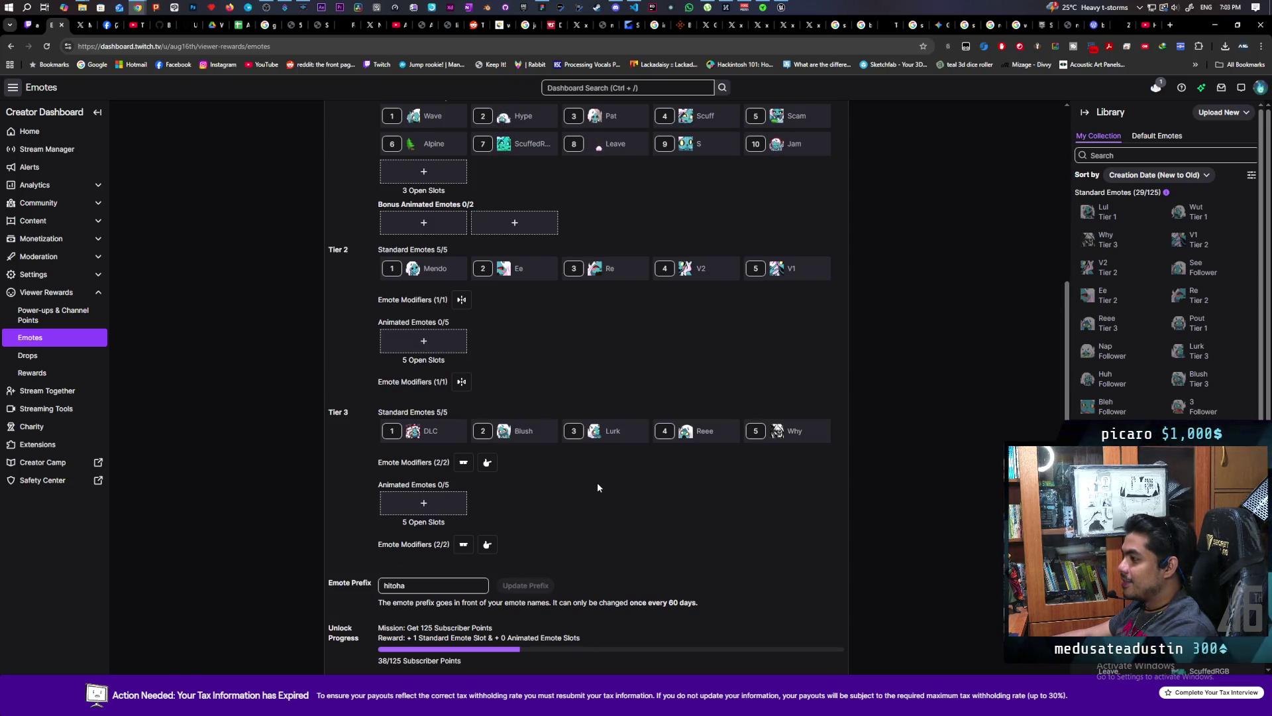
{"action": "scroll", "coordinate": [597, 488], "scroll_direction": "up", "scroll_amount": 2}
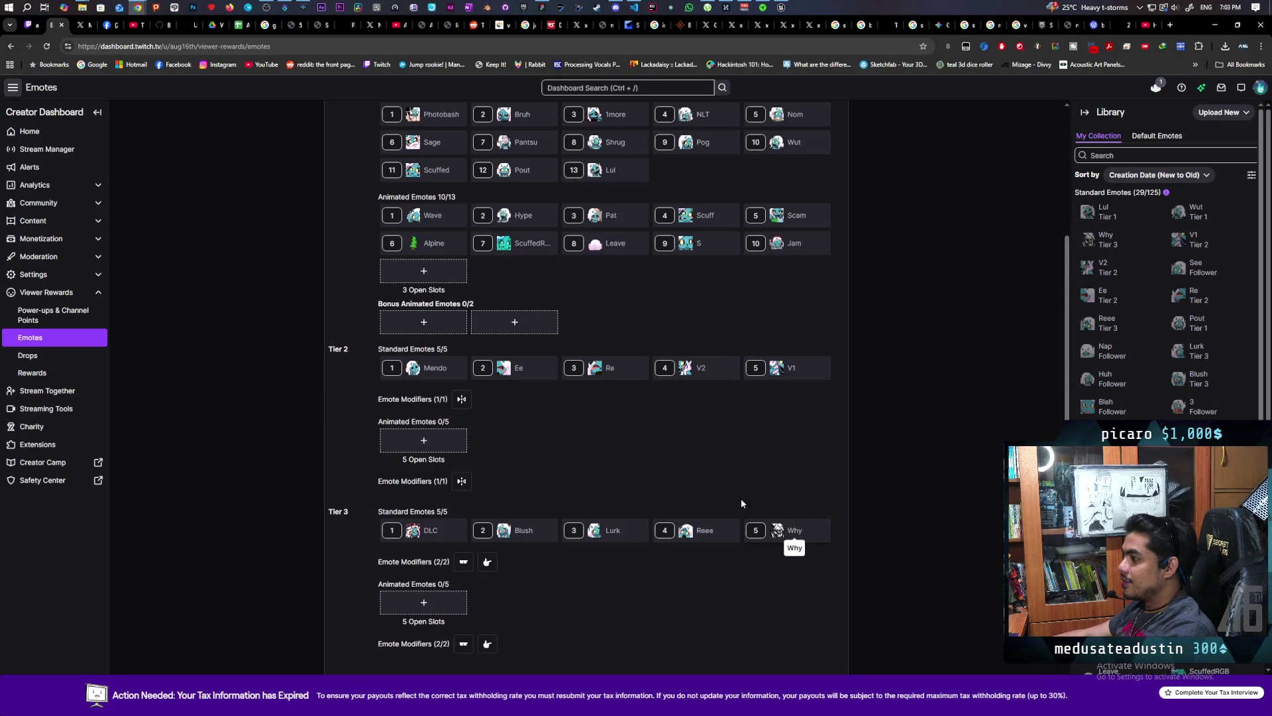
{"action": "scroll", "coordinate": [690, 475], "scroll_direction": "up", "scroll_amount": 1}
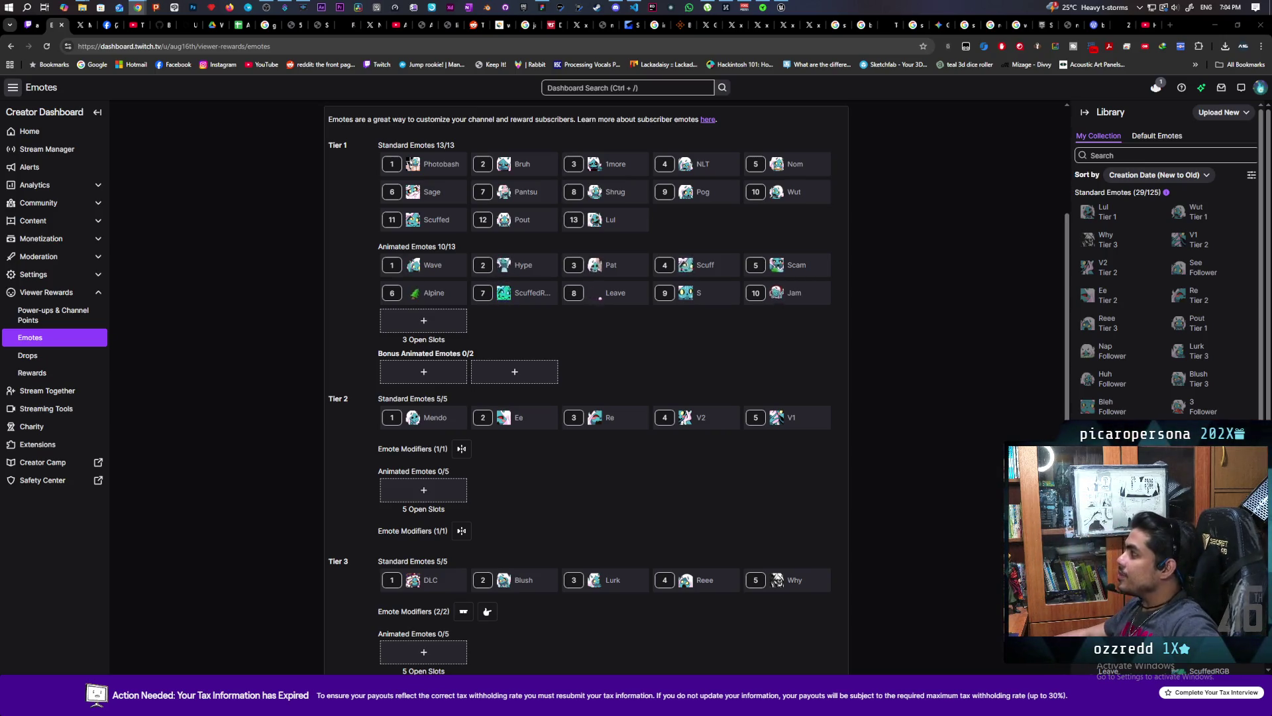
- Bring up the 'Healthier Gaming: One-Game Focus Week' YouTube video in a maximized window
{"action": "mouse_move", "coordinate": [1236, 5]}
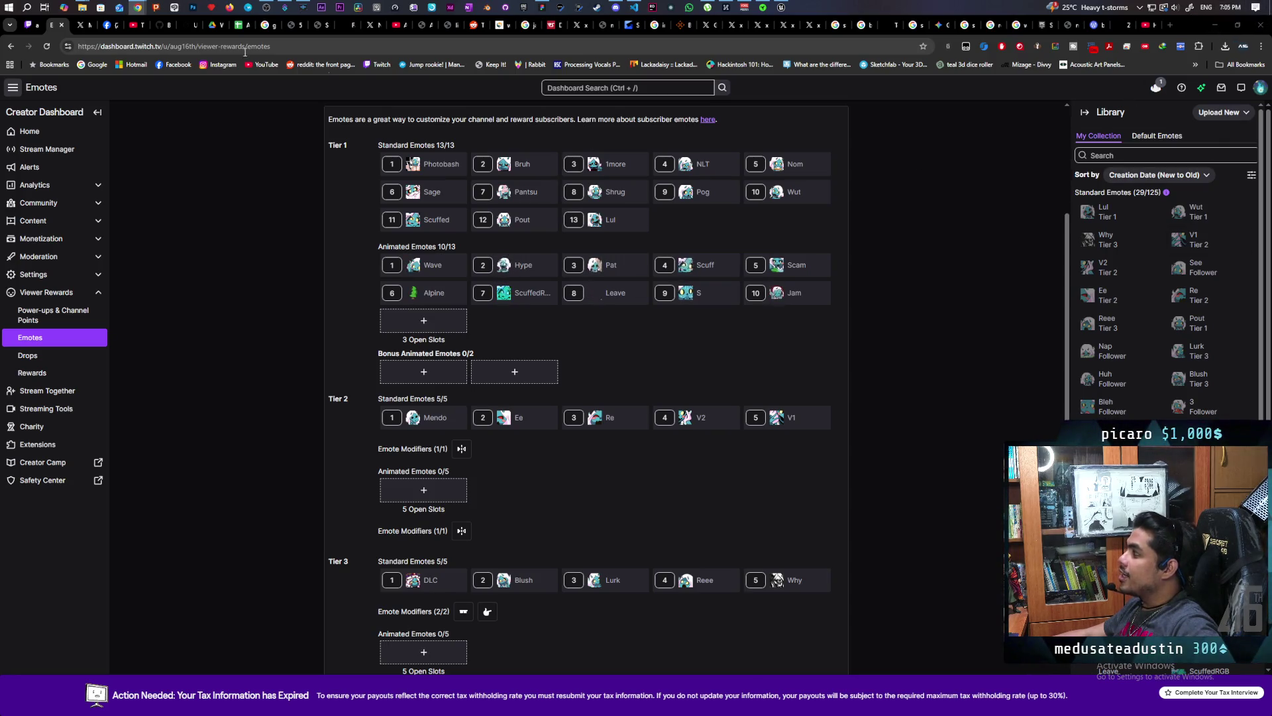
{"action": "mouse_move", "coordinate": [138, 7]}
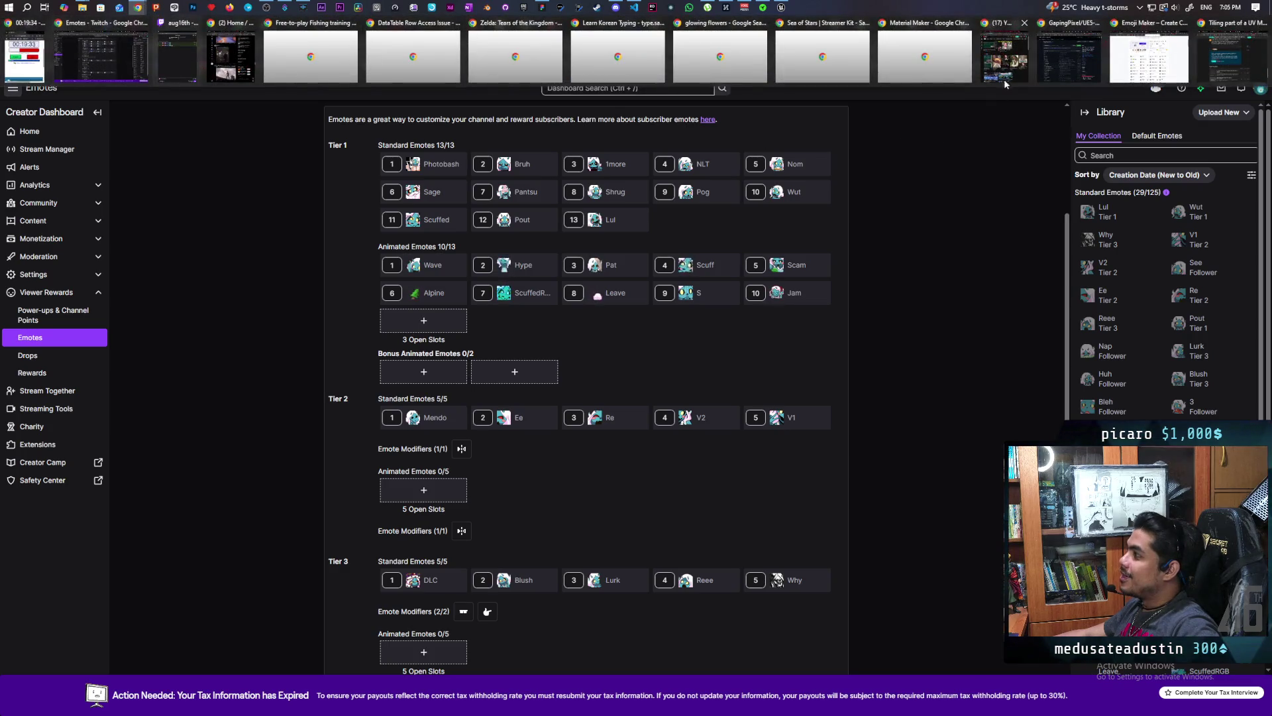
{"action": "left_click", "coordinate": [1003, 81]}
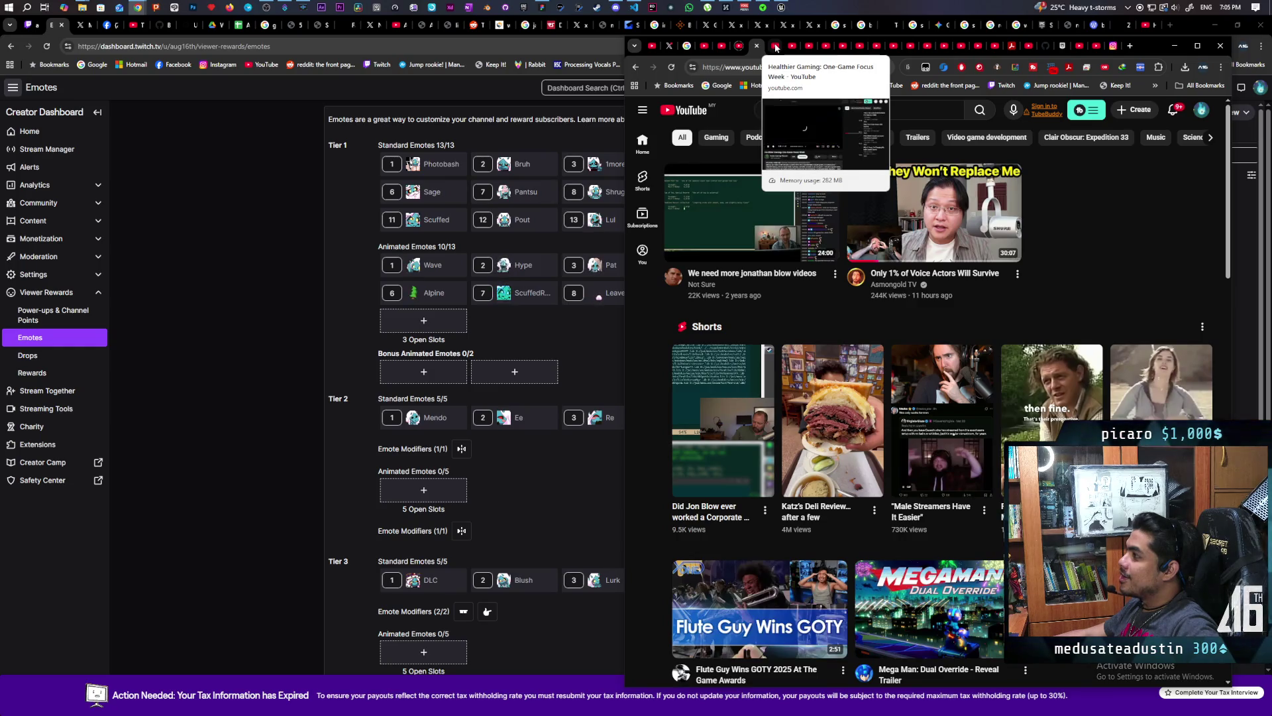
{"action": "mouse_move", "coordinate": [1006, 254]}
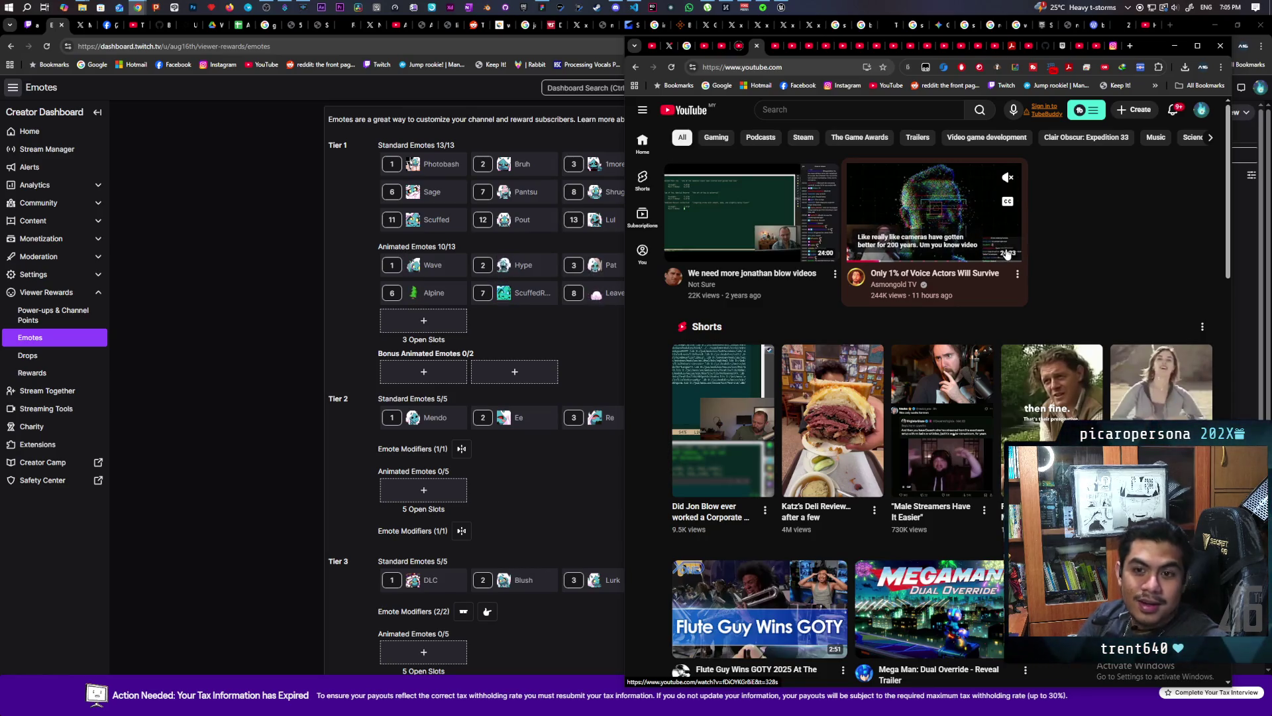
{"action": "left_click", "coordinate": [771, 46]}
{"action": "double_click", "coordinate": [1146, 45]}
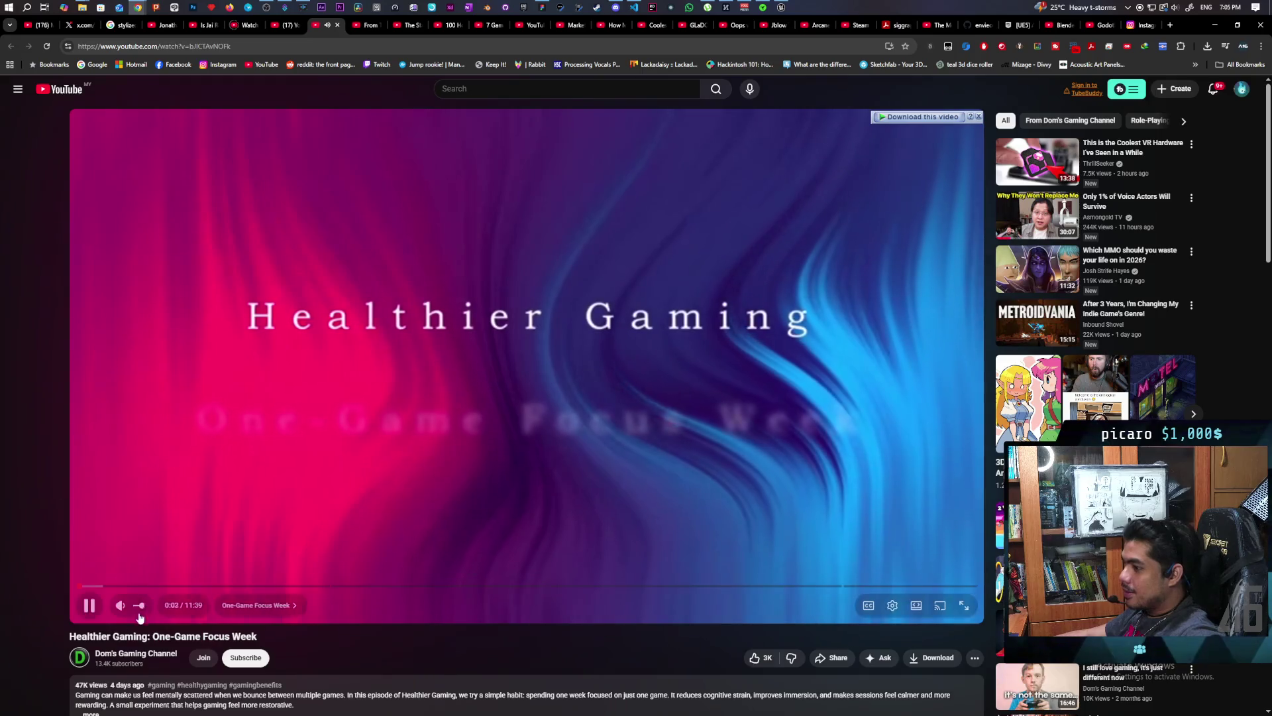
- Pause the Healthier Gaming video, jump ahead, and pause again at 8:23 in the Elden Ring section
{"action": "key", "text": "space"}
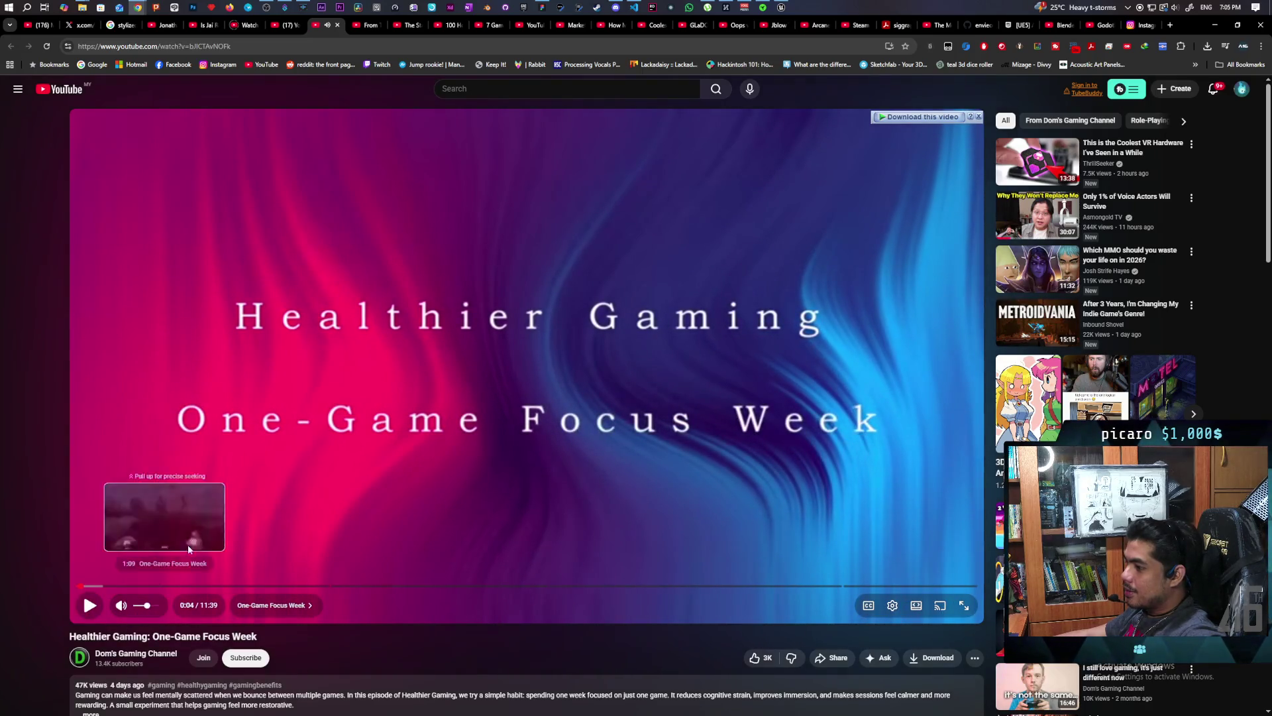
{"action": "left_click", "coordinate": [165, 586]}
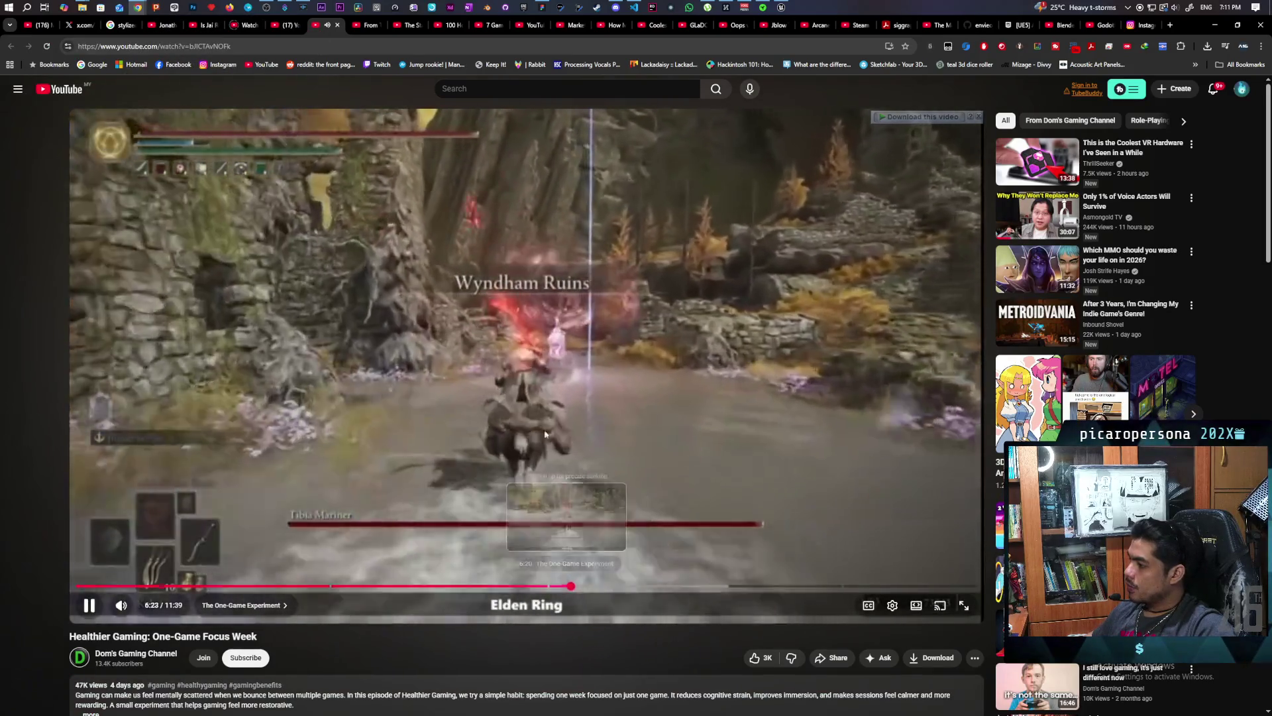
{"action": "key", "text": "space"}
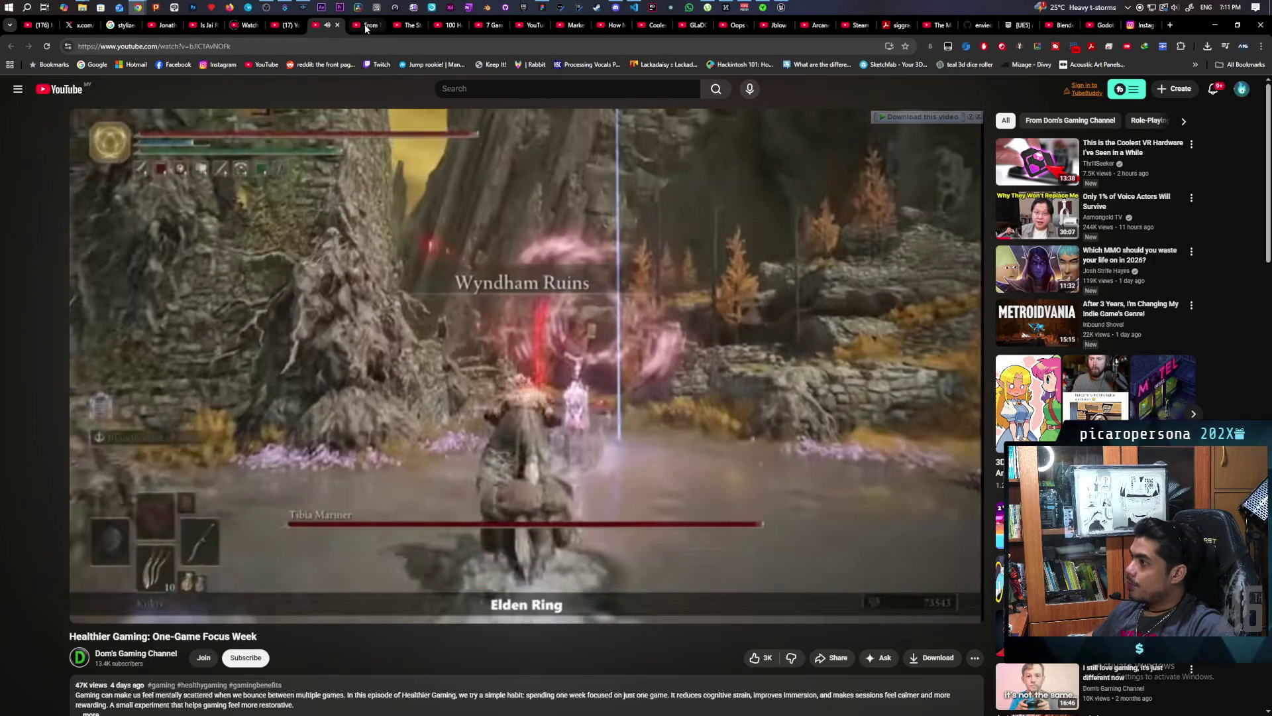
- Switch to the 'From Today, Programming is Dead' video and keep it playing
{"action": "mouse_move", "coordinate": [366, 28]}
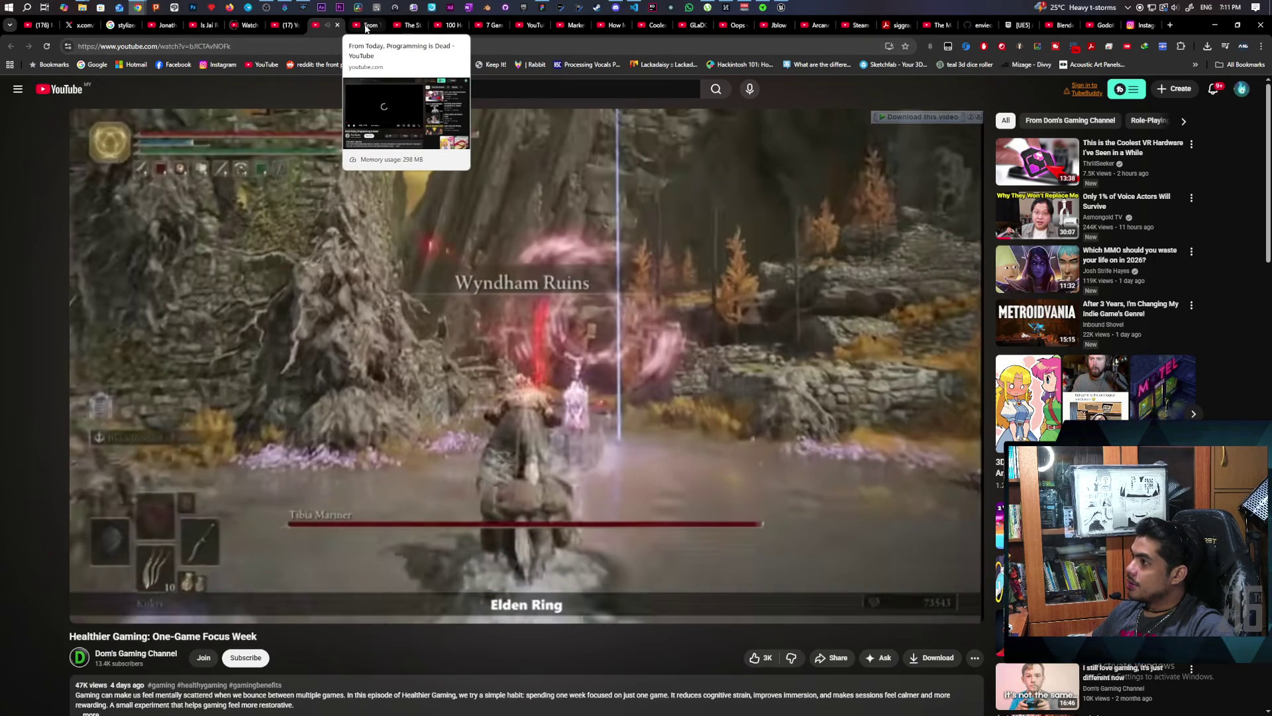
{"action": "left_click", "coordinate": [366, 27]}
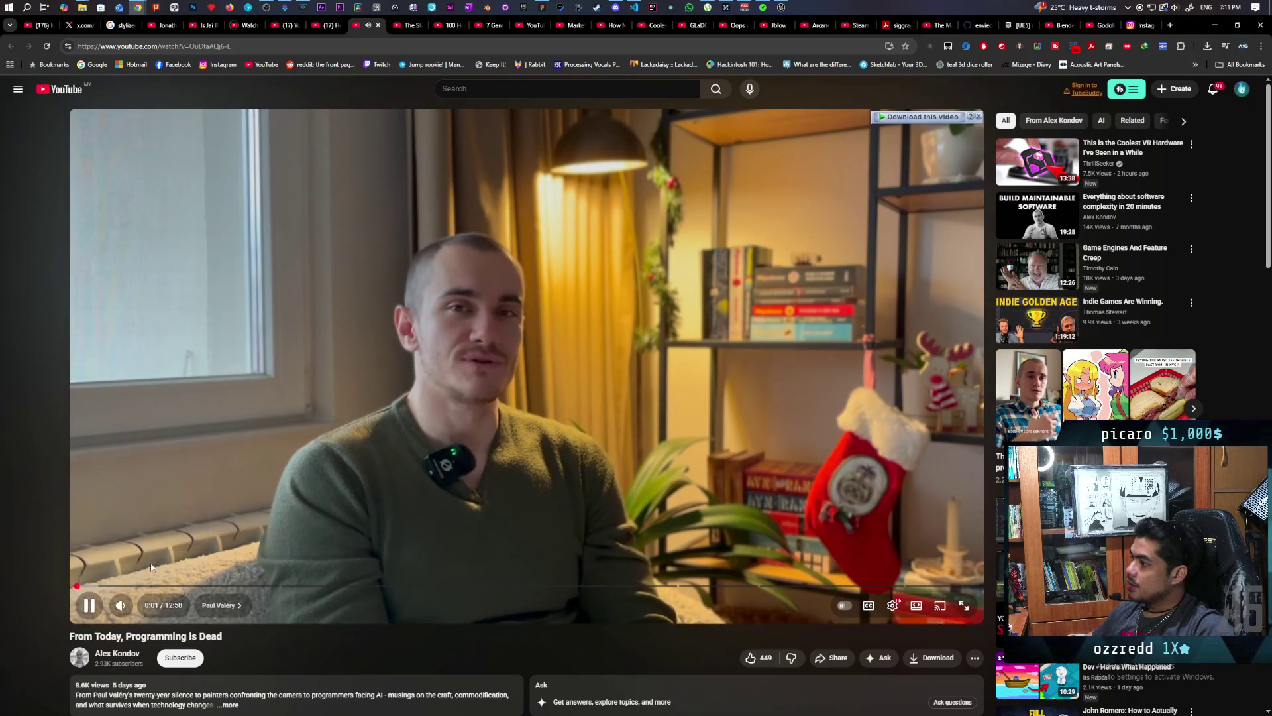
{"action": "key", "text": "space"}
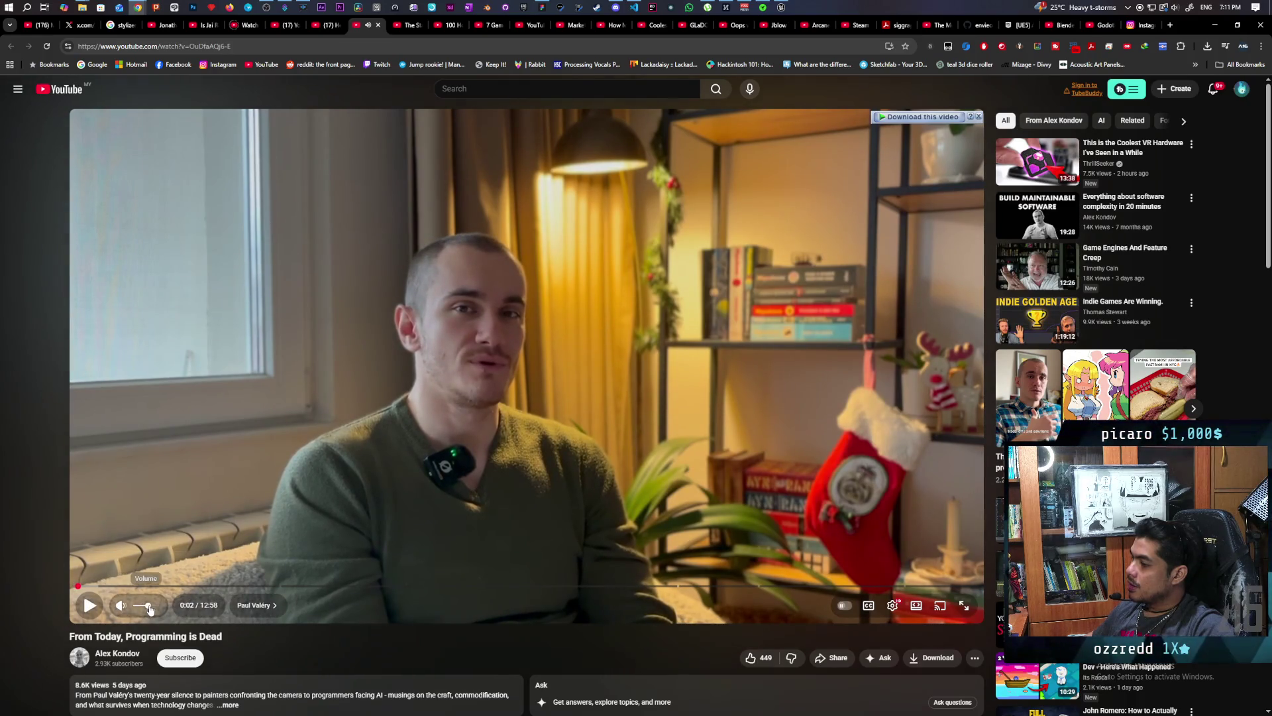
{"action": "left_click", "coordinate": [237, 507]}
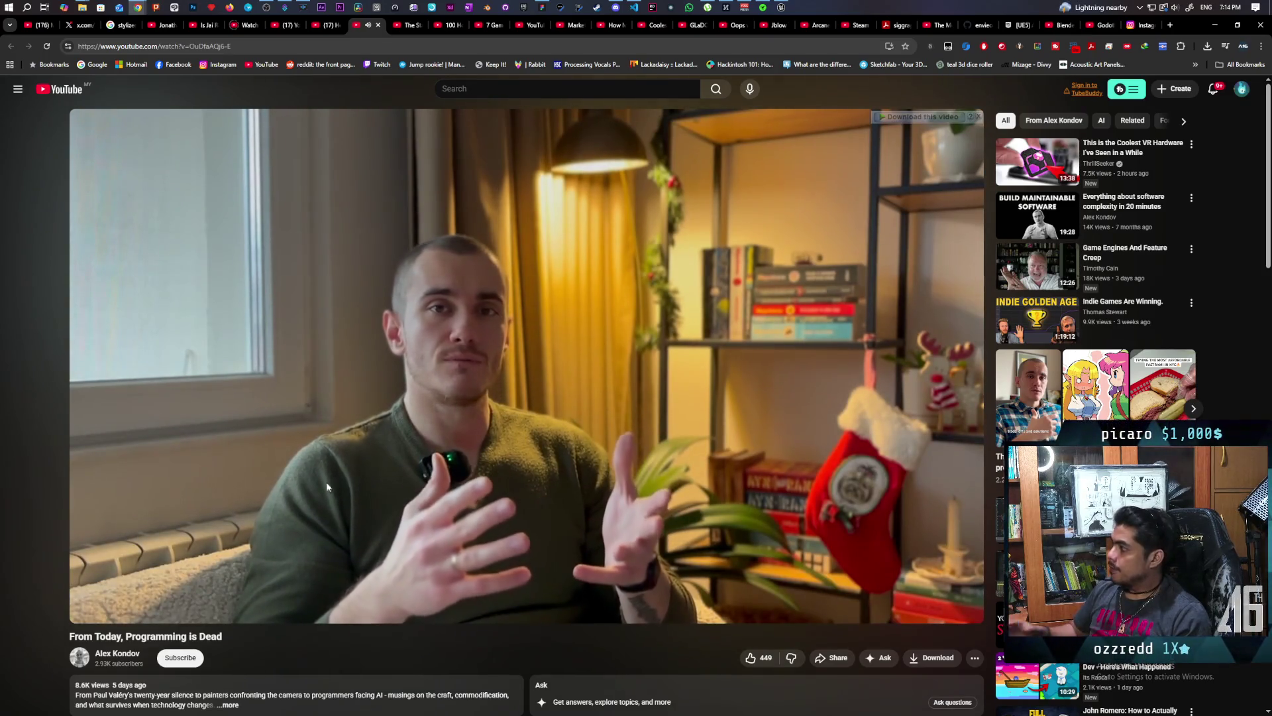
- Stop the programming video around three minutes in and move to 'The State of Cooking Games'
{"action": "mouse_move", "coordinate": [415, 552]}
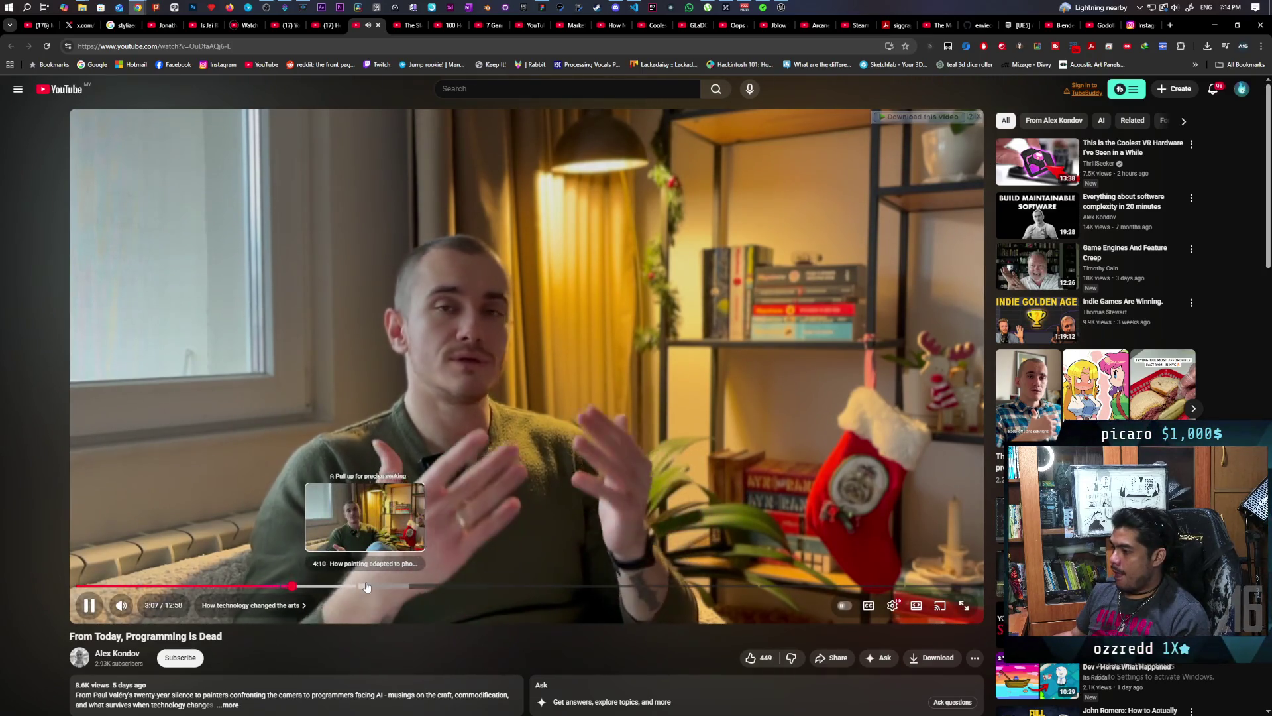
{"action": "left_click", "coordinate": [423, 219]}
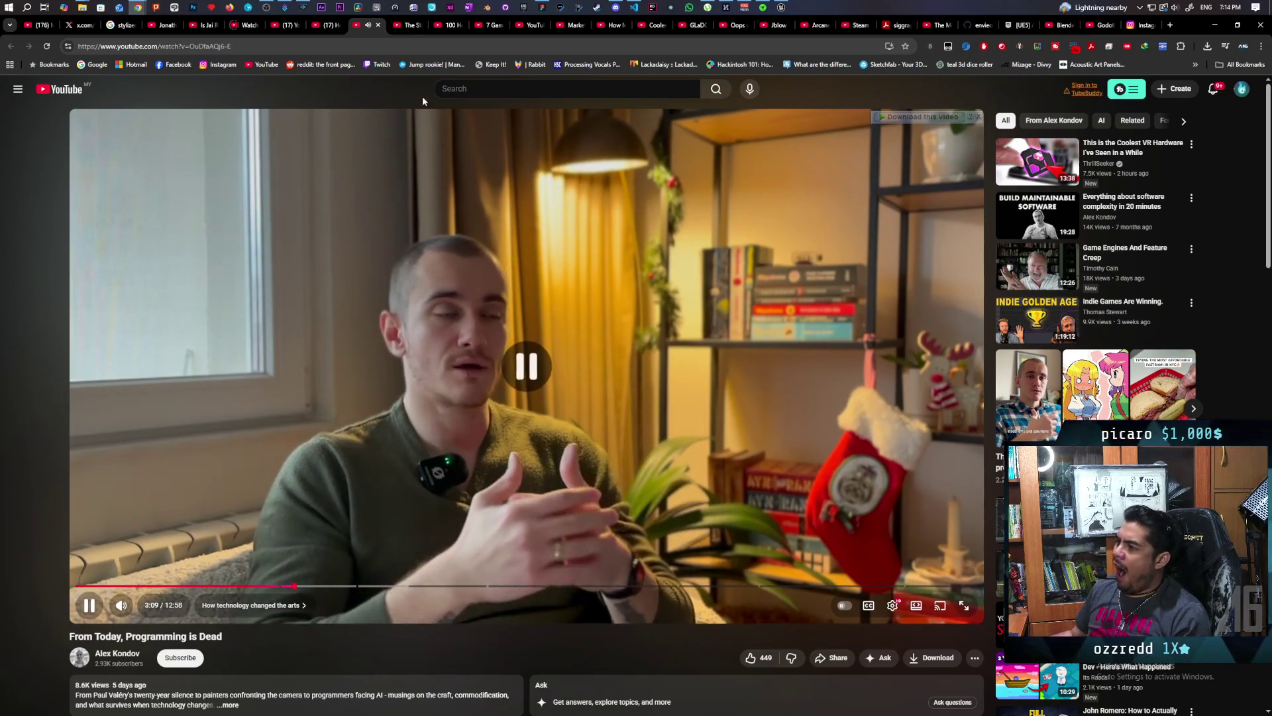
{"action": "left_click", "coordinate": [409, 30]}
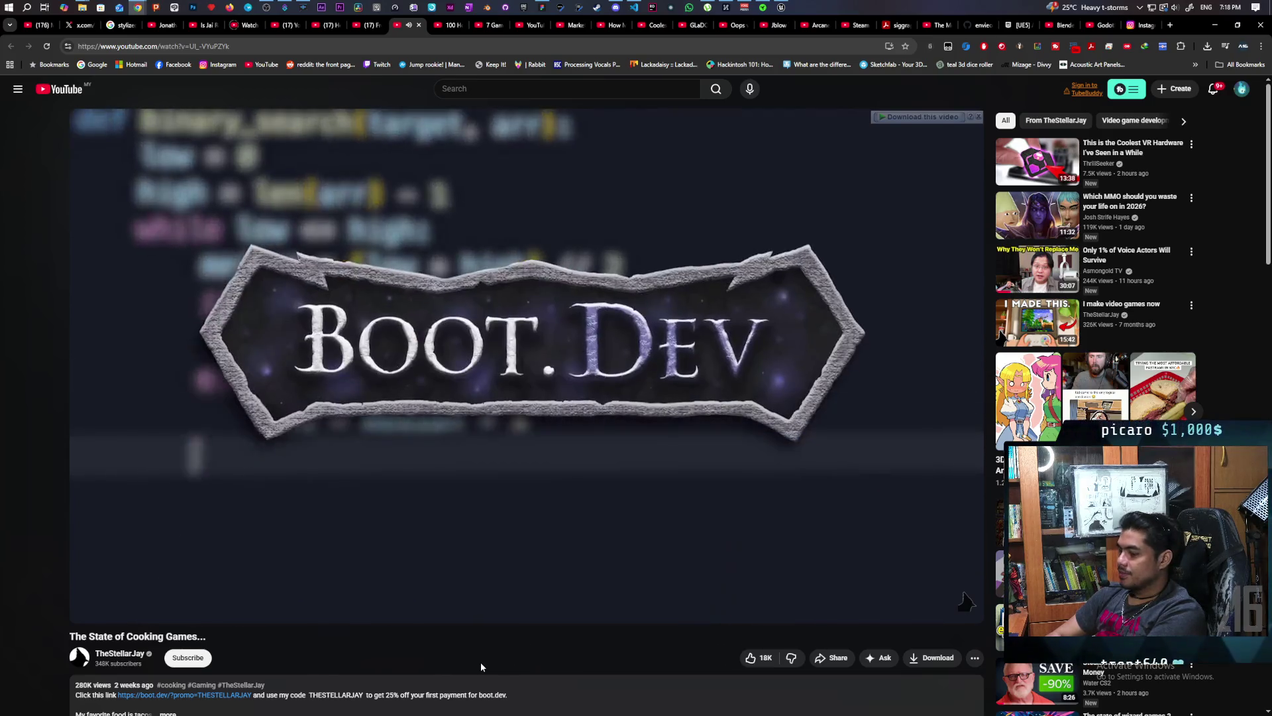
- Skip the cooking-games video ahead past the Boot.dev sponsor segment with the L key
{"action": "key", "text": "l"}
{"action": "key", "text": "l"}
{"action": "key", "text": "l"}
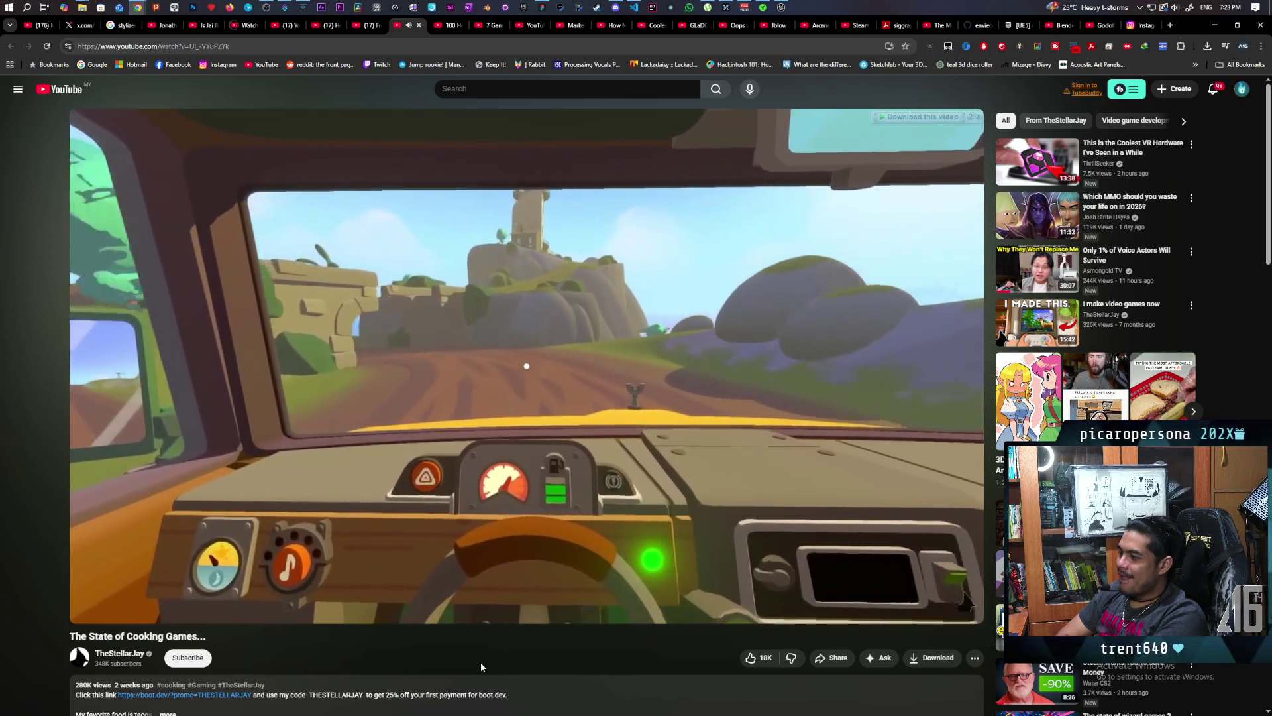
{"action": "key", "text": "space"}
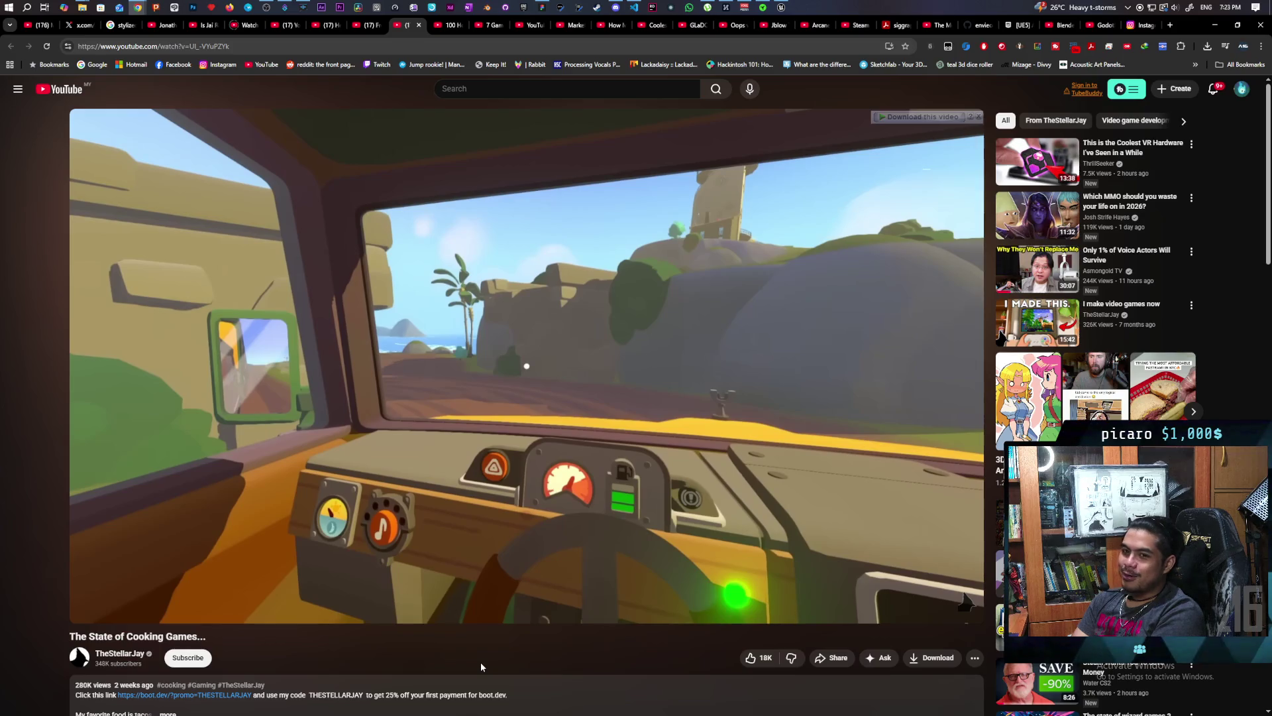
{"action": "key", "text": "space"}
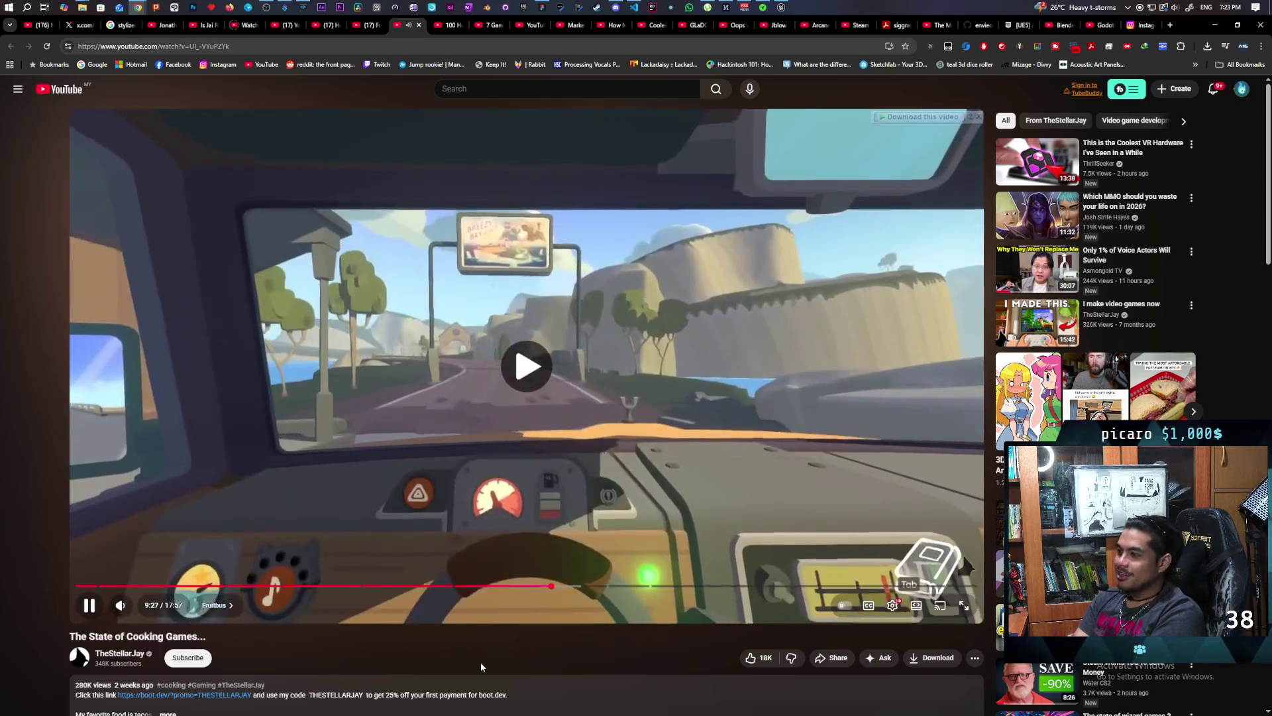
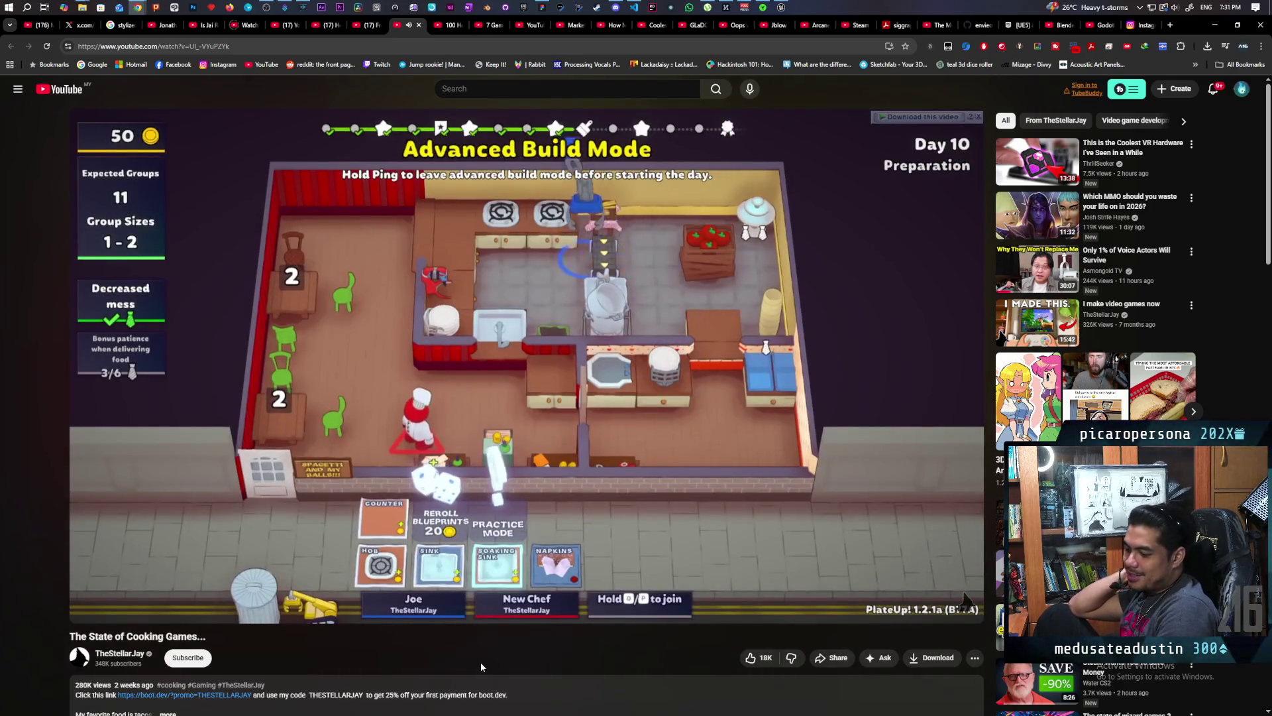
- Pause the cooking-games video, resume it, then stop it once it reaches the closing outro
{"action": "key", "text": "space"}
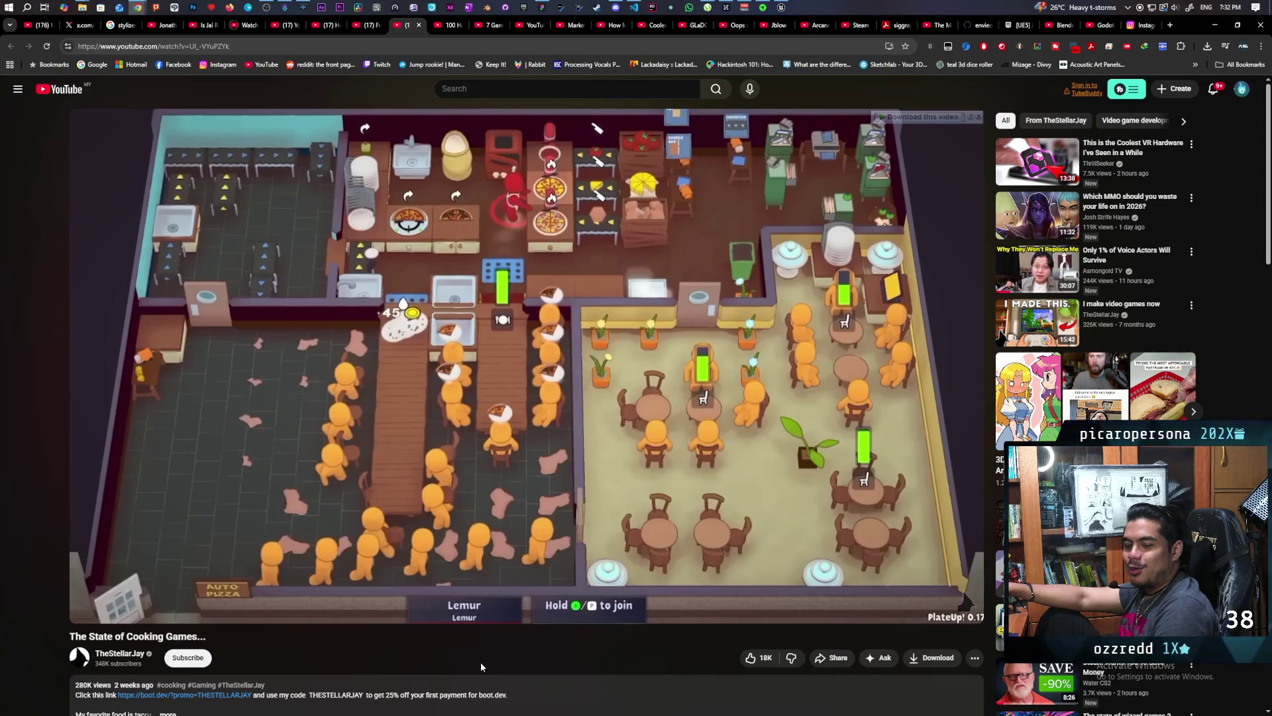
{"action": "key", "text": "space"}
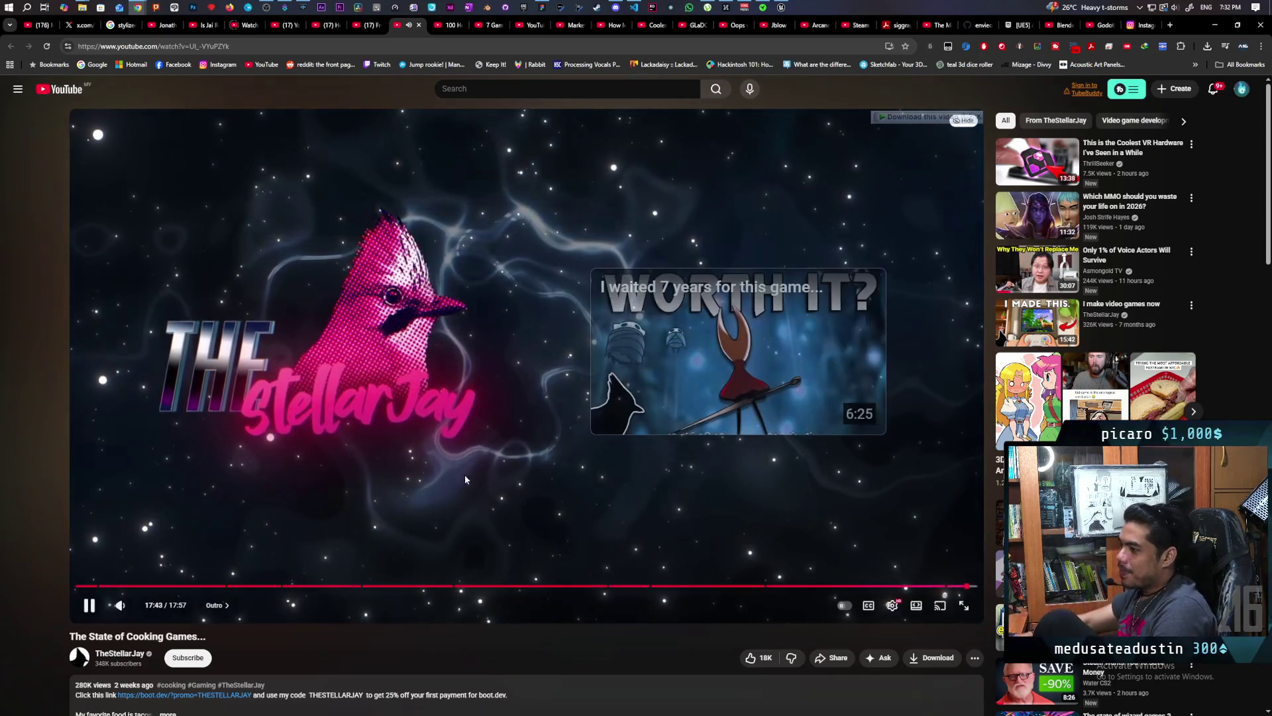
{"action": "left_click", "coordinate": [508, 417]}
- Play '100 Hours Of Graphics Programming' to its end scene, then switch to '7 Game Design Mistakes to Avoid!'
{"action": "left_click", "coordinate": [449, 26]}
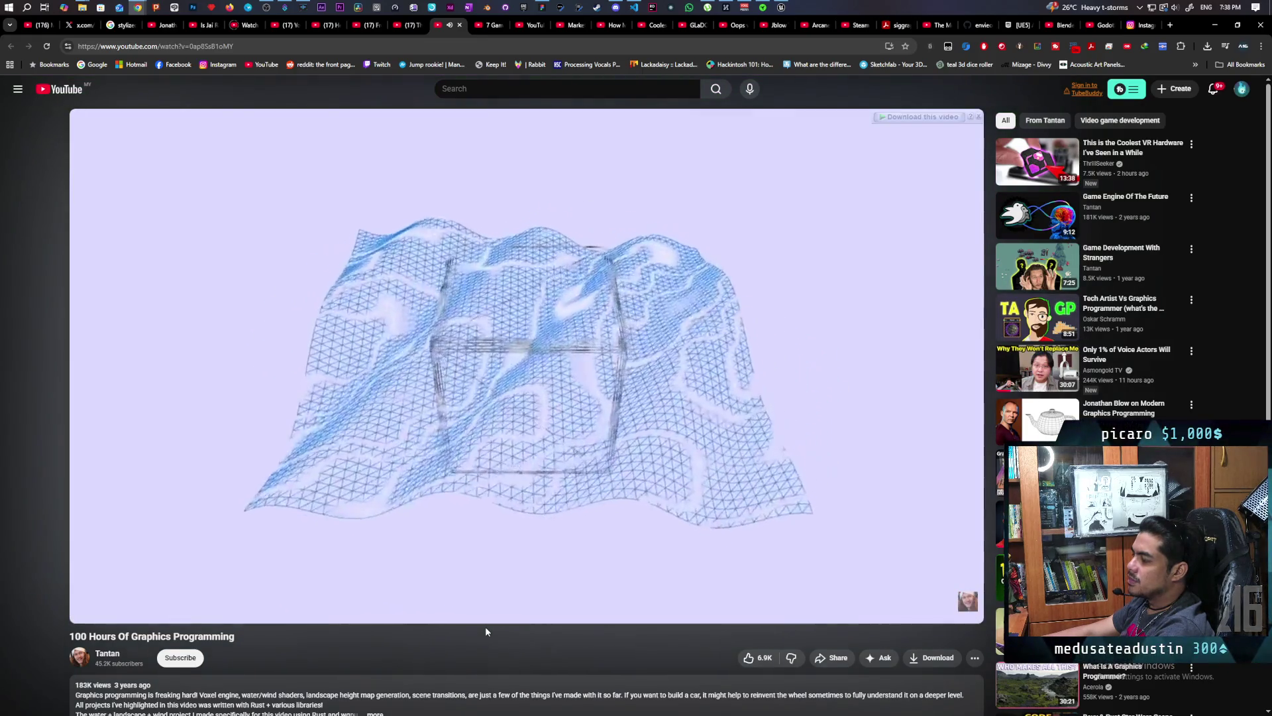
{"action": "mouse_move", "coordinate": [652, 557]}
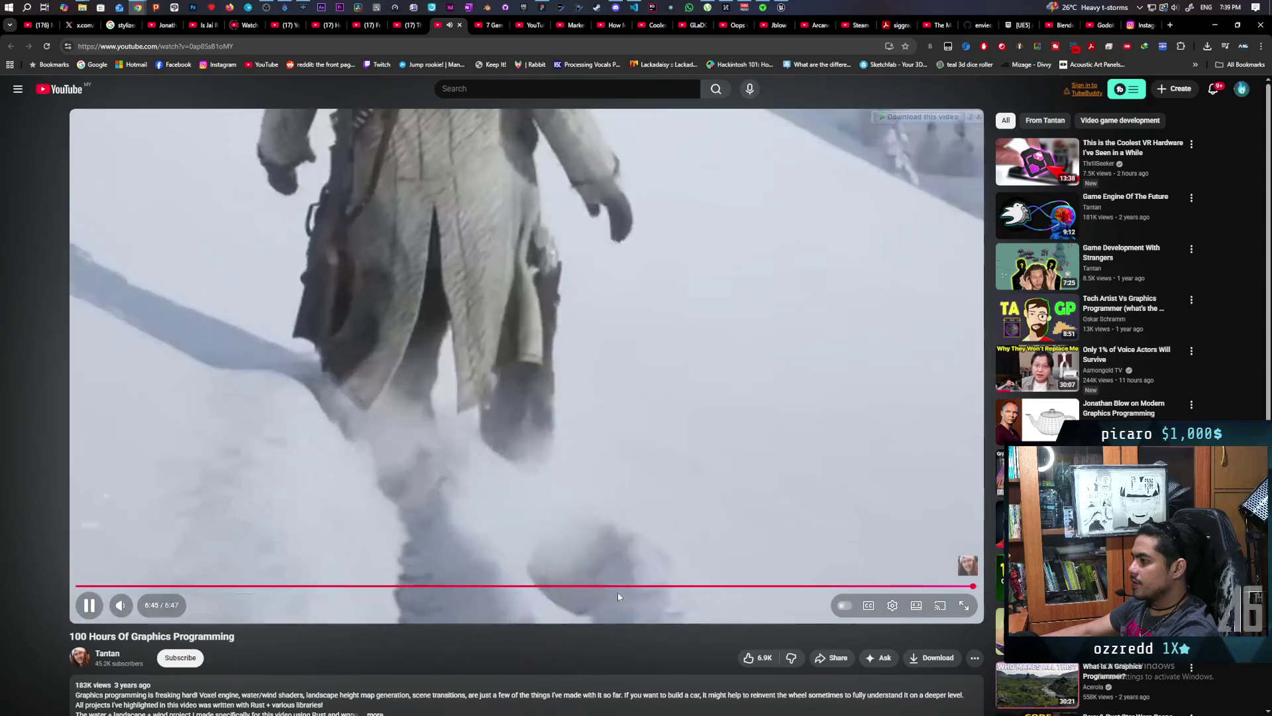
{"action": "left_click", "coordinate": [687, 438]}
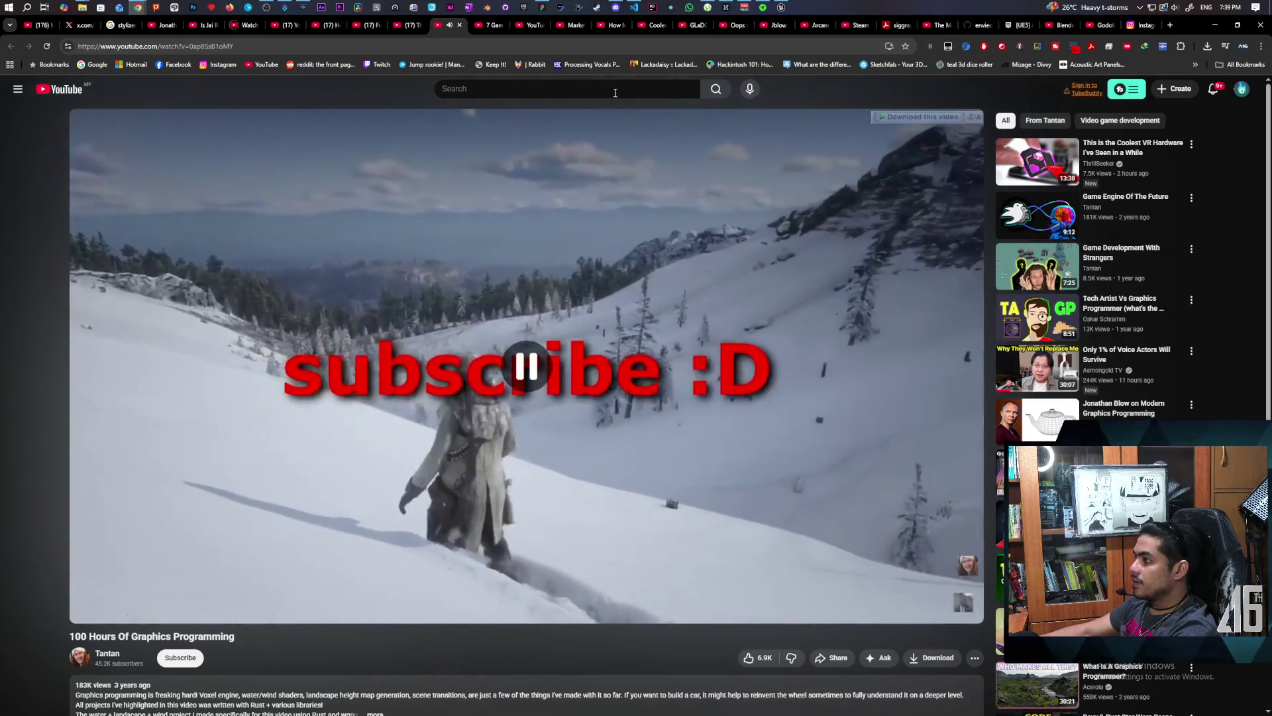
{"action": "left_click", "coordinate": [496, 32]}
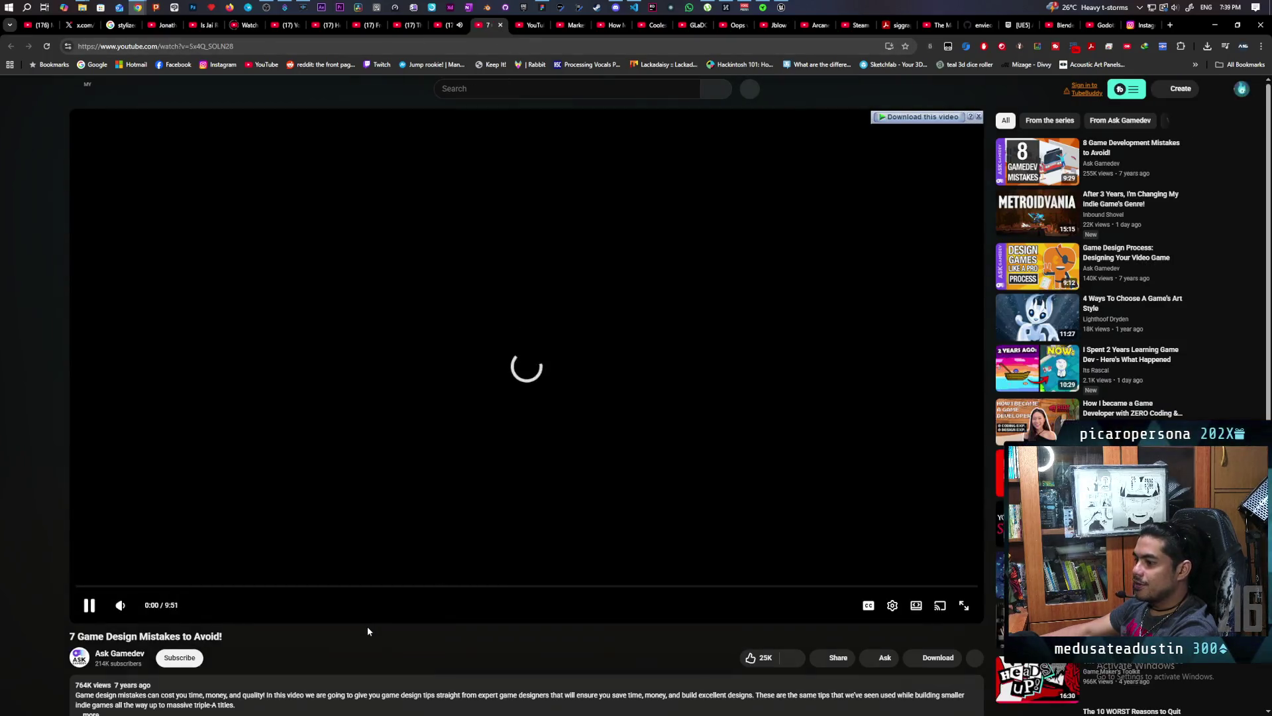